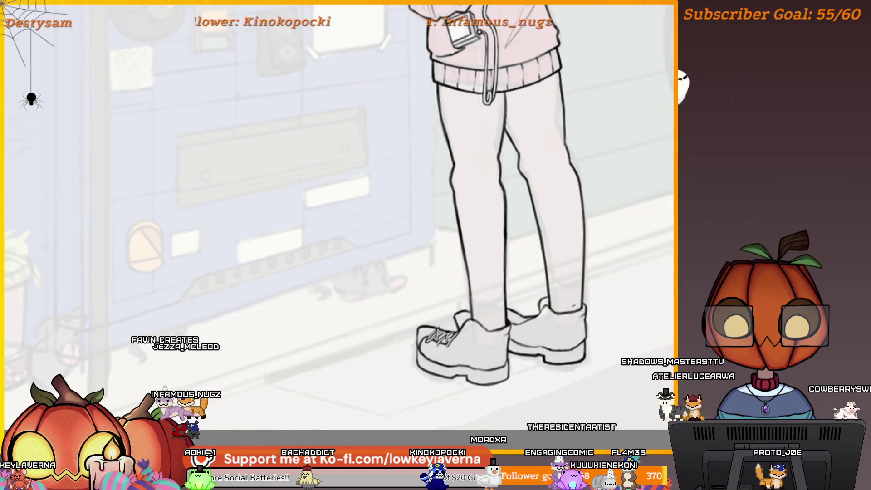
Mirror the canvas horizontally and zoom in close on the shoes.
key(m)
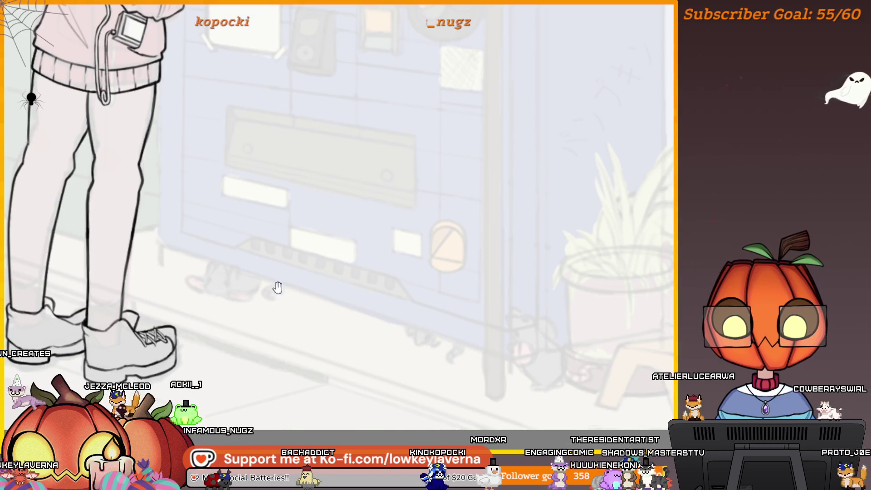
mouse_move(278, 288)
mouse_down()
mouse_move(622, 238)
mouse_move(591, 265)
mouse_up()
drag(415, 274, 459, 199)
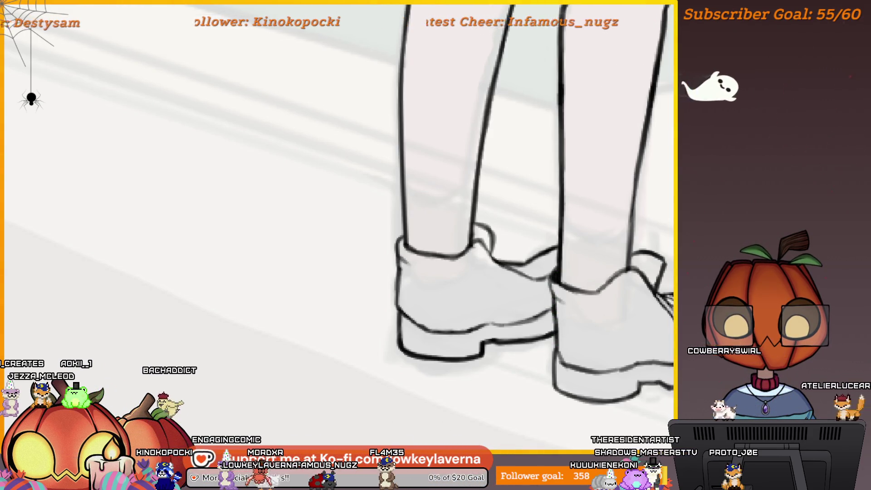
scroll(564, 305, down, 3)
scroll(592, 279, up, 1)
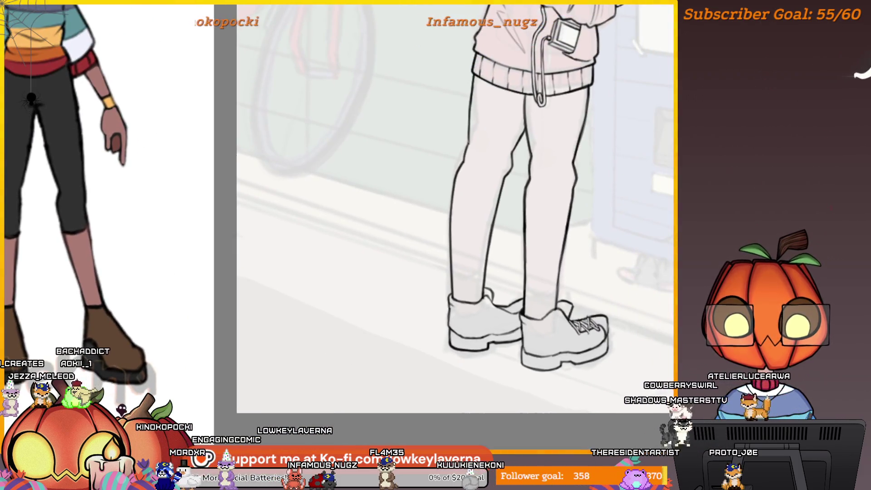
scroll(578, 267, up, 2)
drag(562, 301, 552, 319)
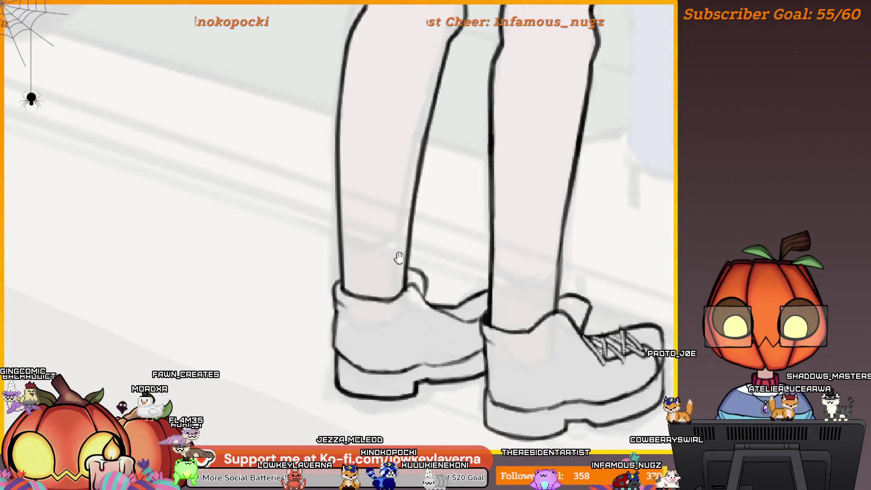
scroll(480, 294, down, 5)
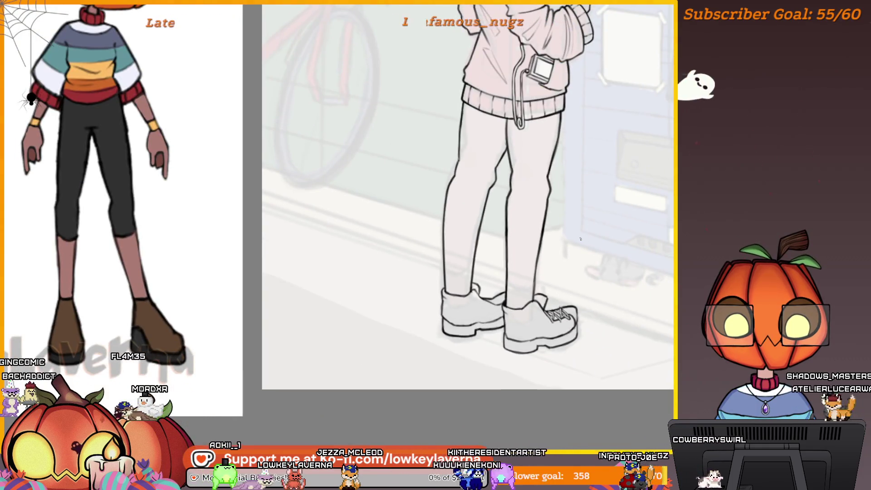
scroll(580, 239, up, 5)
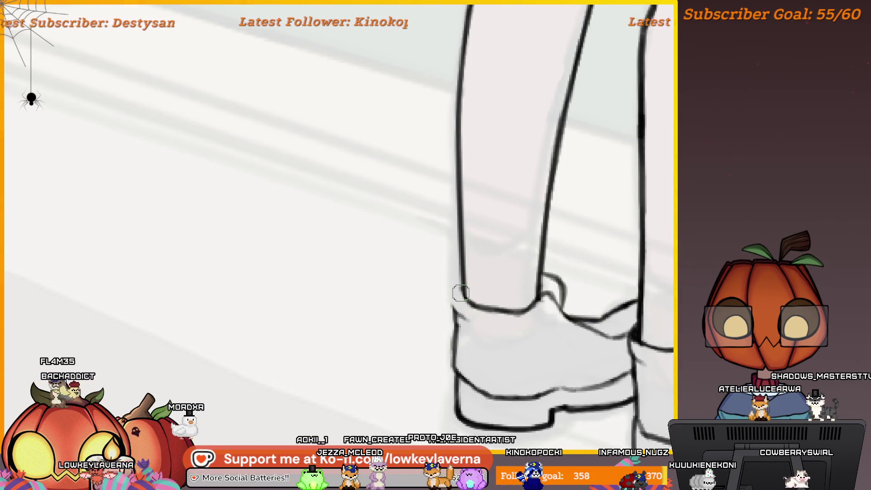
Brush one curved ink stroke along the left shoe's top edge.
drag(458, 282, 451, 316)
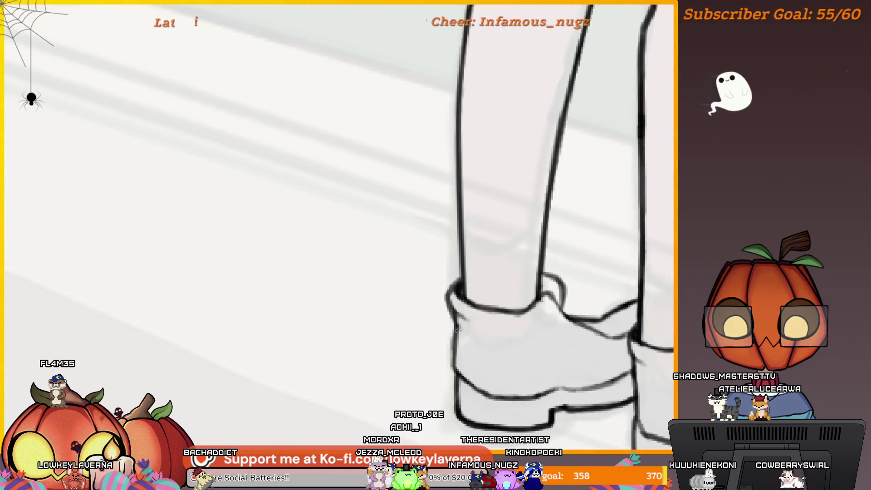
drag(457, 304, 454, 281)
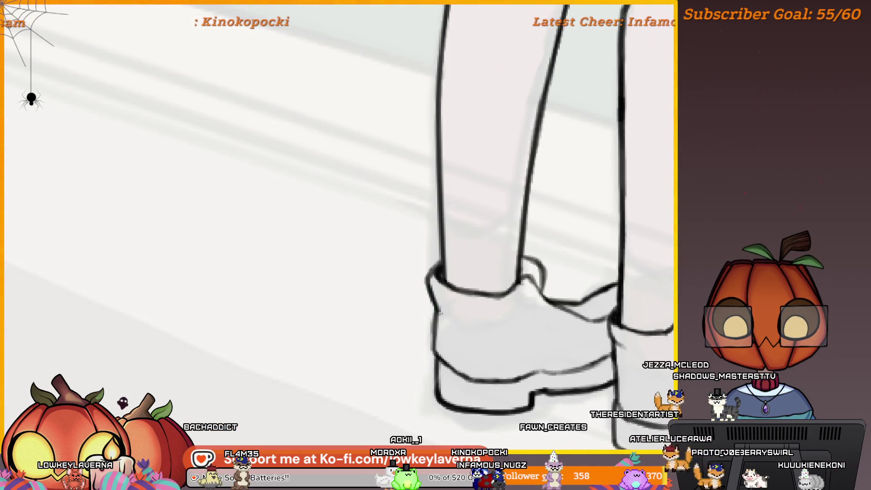
scroll(474, 240, down, 5)
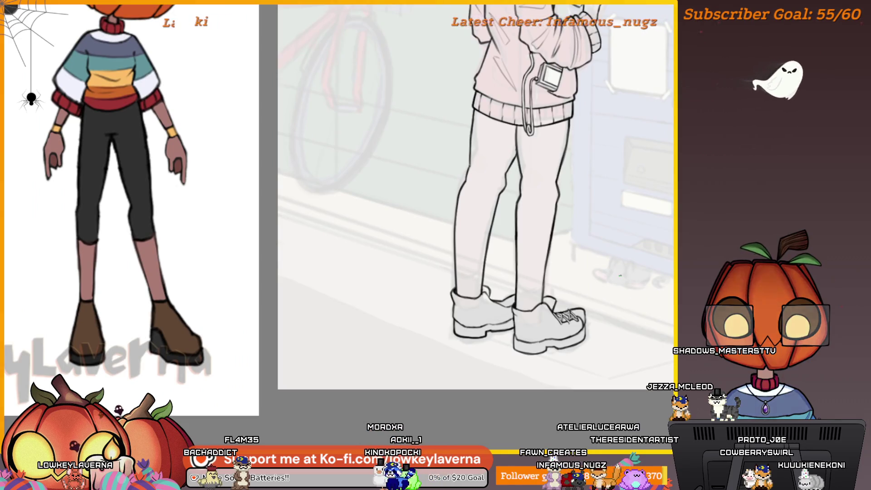
scroll(482, 298, up, 5)
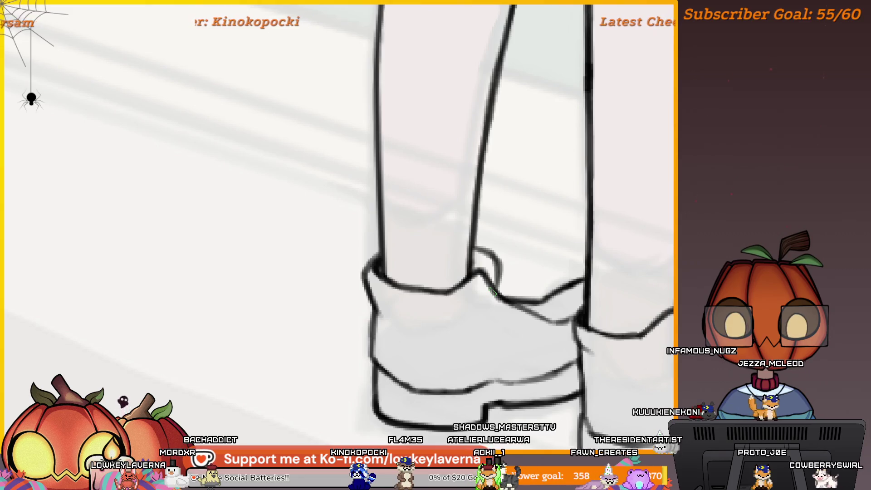
scroll(472, 189, down, 5)
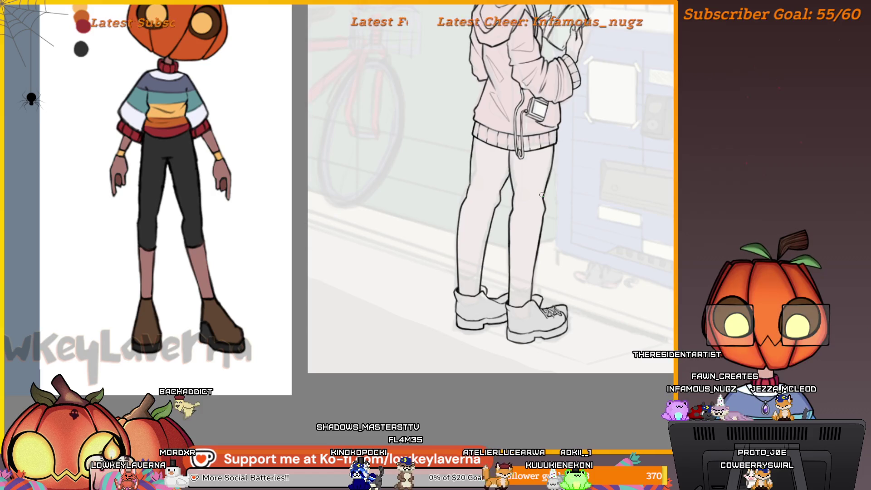
scroll(541, 195, down, 4)
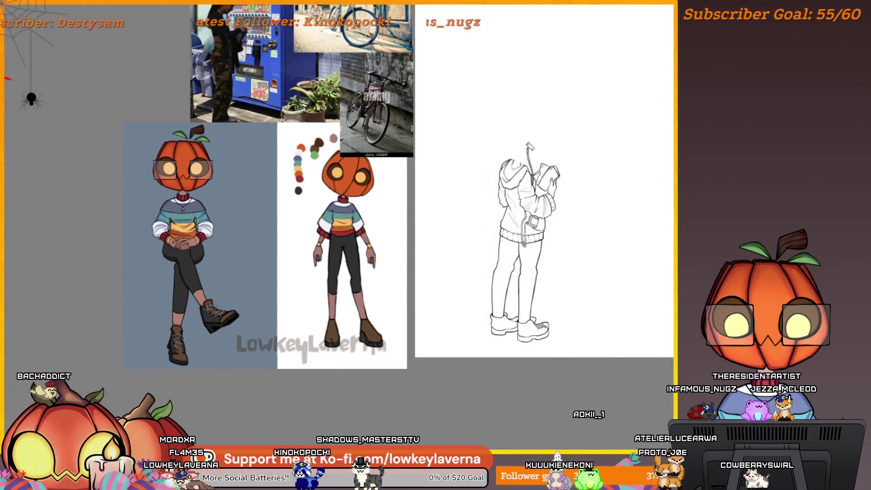
Zoom into the shoes and brush a zigzag lace stroke across the shoe.
scroll(638, 302, up, 5)
drag(638, 301, 592, 361)
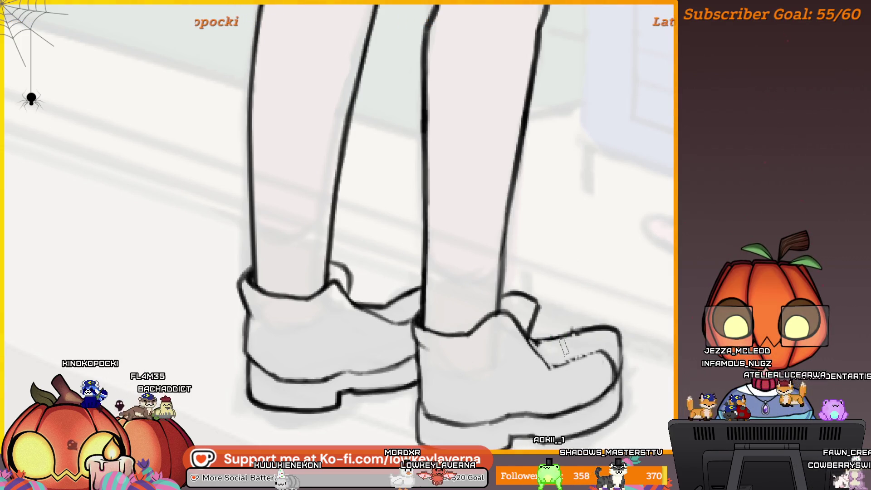
drag(563, 347, 525, 313)
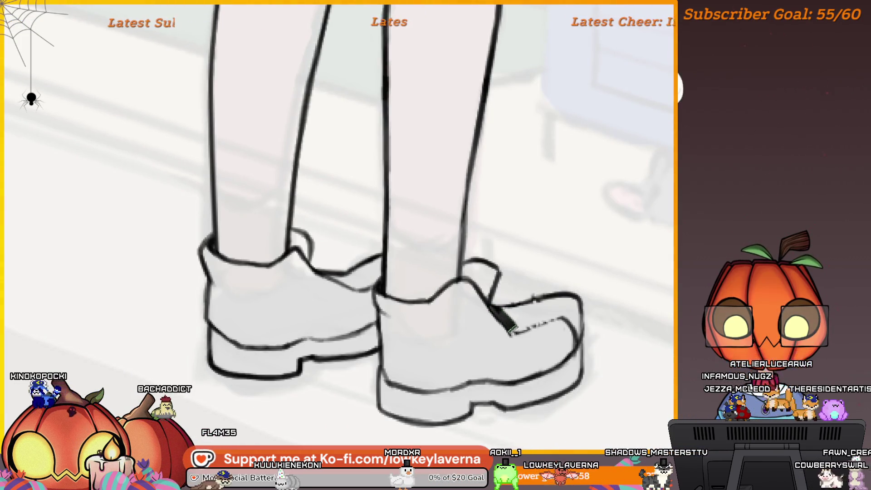
mouse_move(519, 337)
mouse_down()
mouse_move(518, 308)
mouse_move(551, 328)
mouse_up()
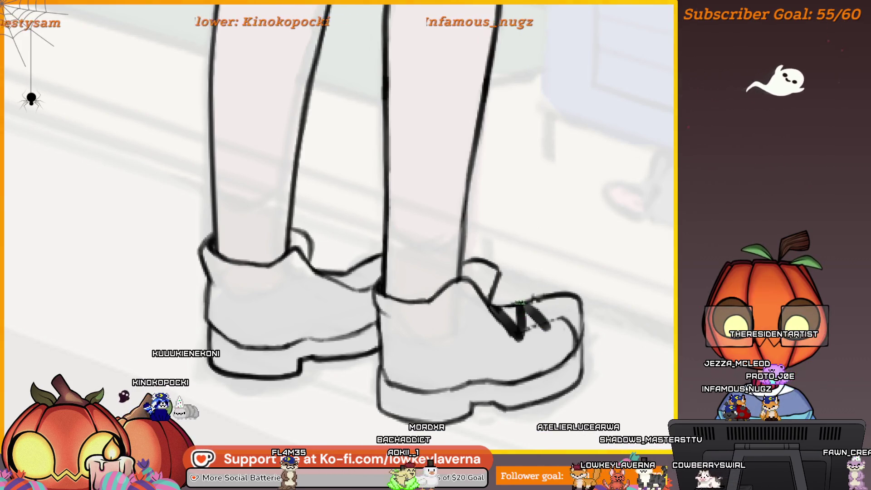
Erase the excess end of the lace stroke and mirror the canvas back.
drag(549, 323, 551, 295)
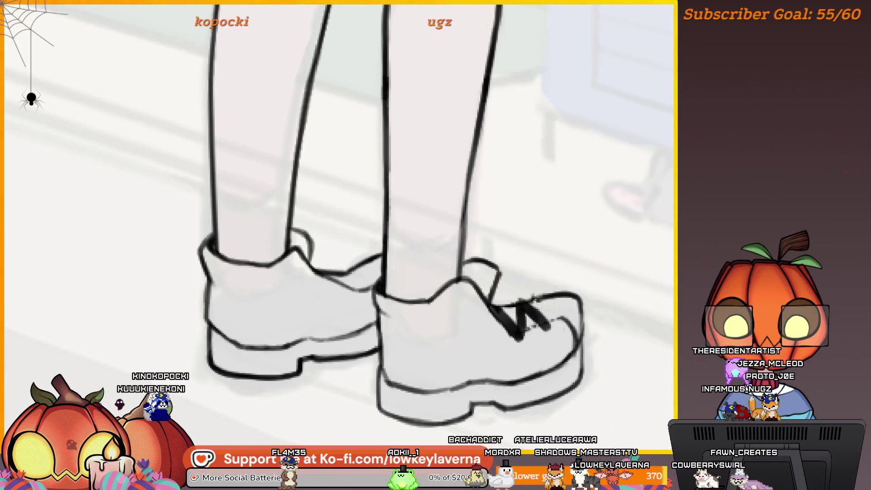
scroll(553, 272, down, 5)
key(m)
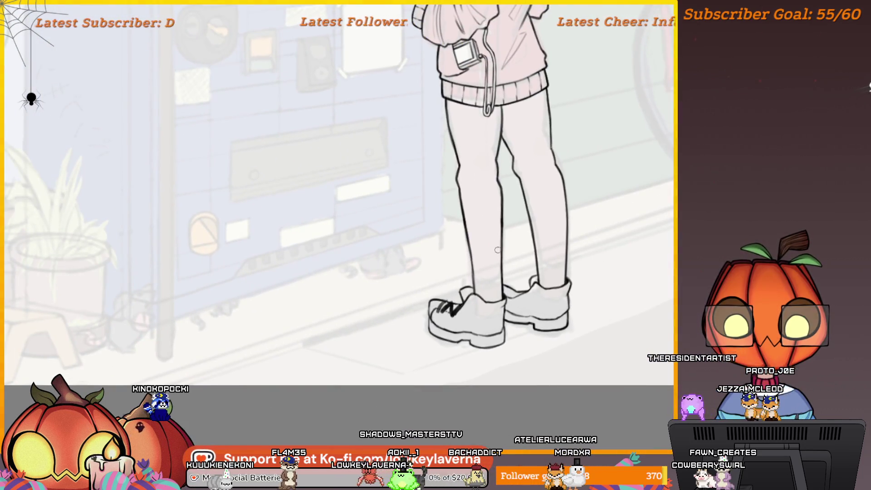
Draw three diagonal lace strokes forming an X across the near shoe's toe.
scroll(449, 308, up, 5)
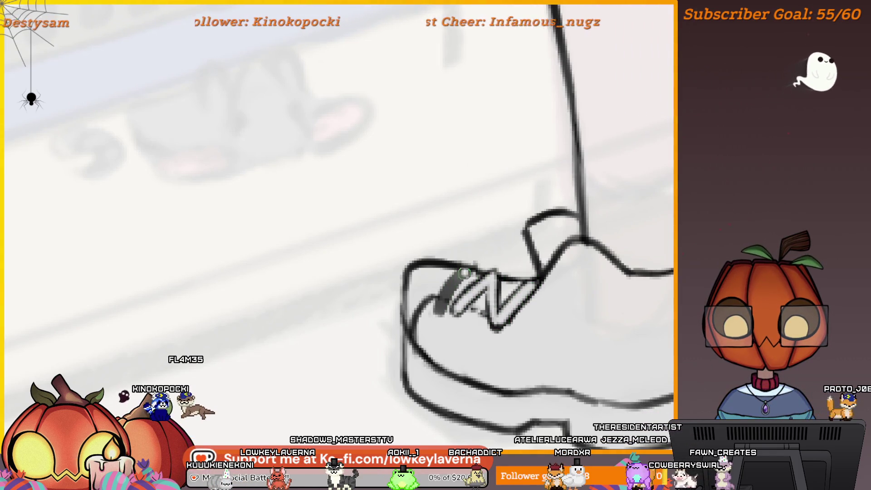
scroll(464, 272, down, 5)
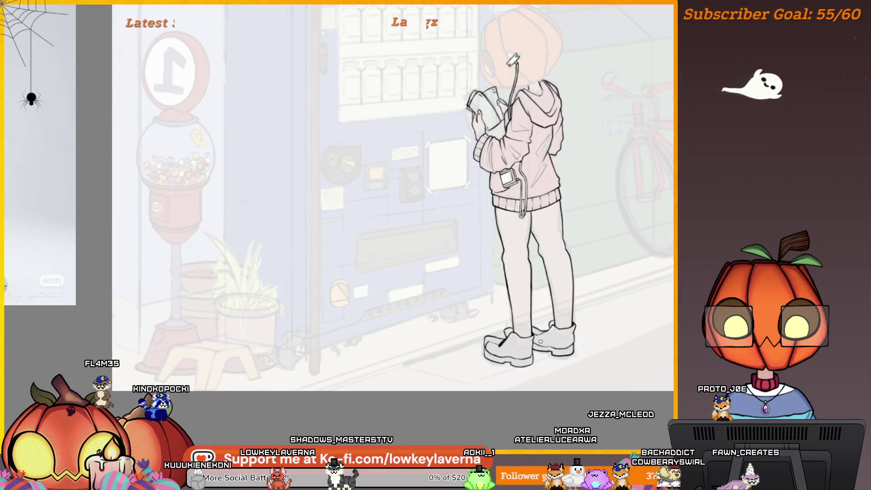
scroll(541, 341, up, 5)
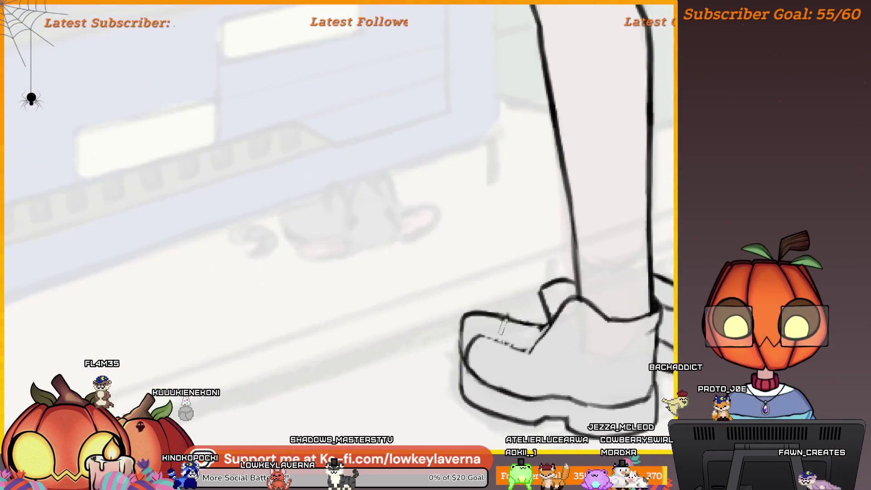
drag(494, 325, 475, 360)
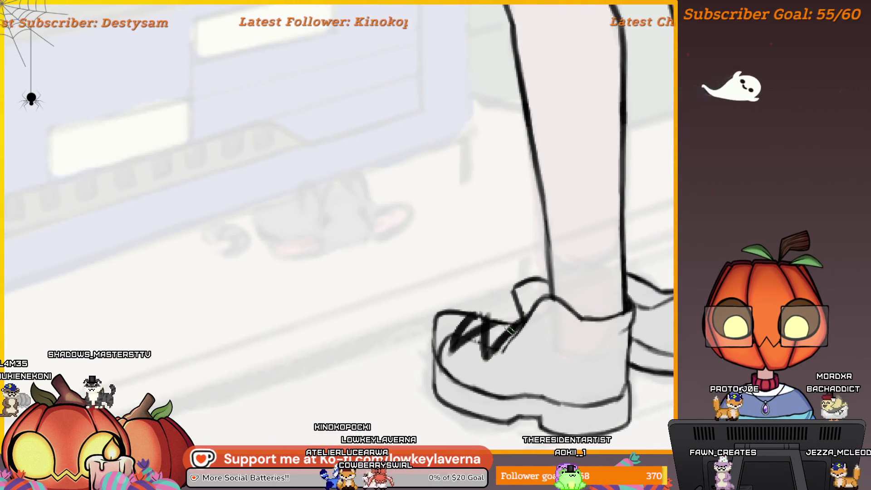
drag(489, 358, 517, 323)
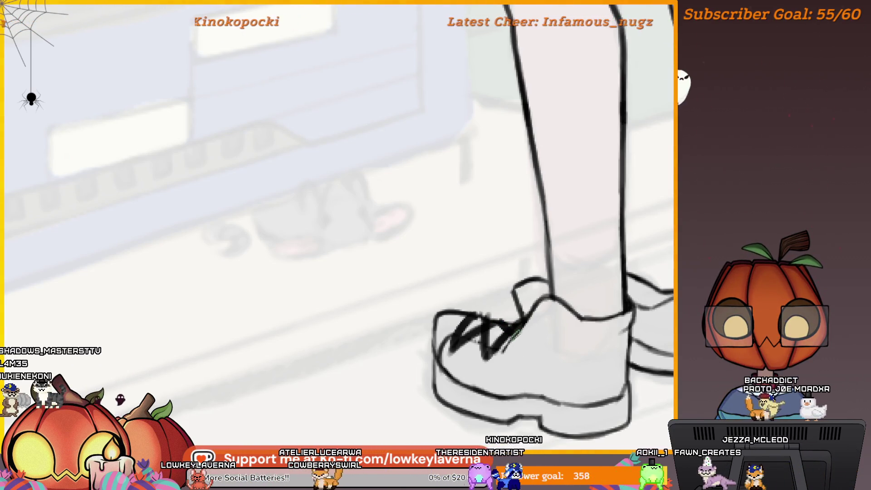
drag(502, 325, 525, 344)
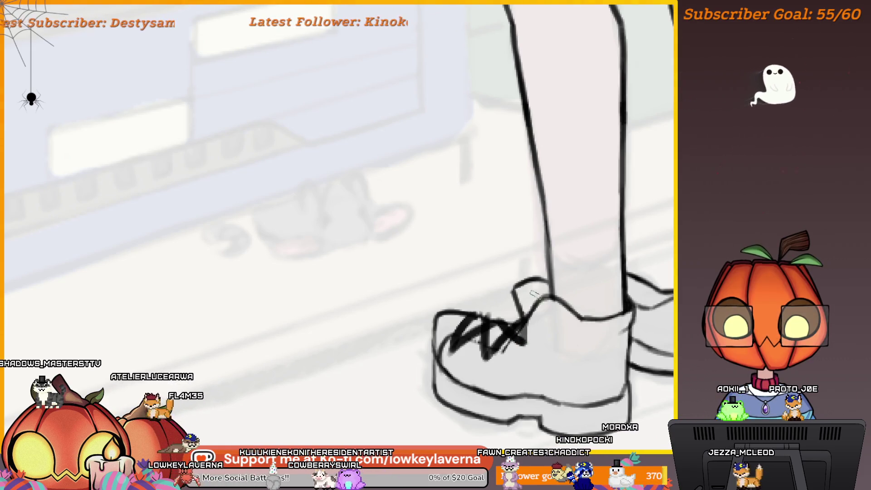
scroll(532, 281, down, 5)
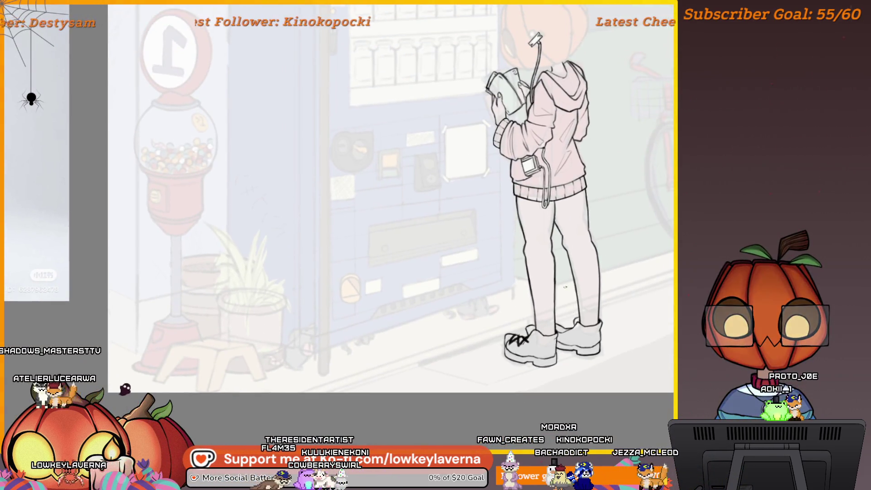
scroll(537, 326, up, 5)
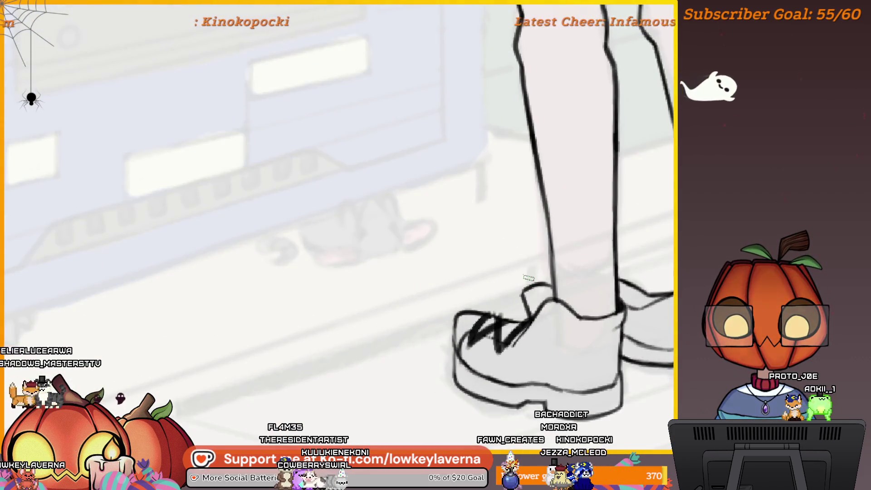
scroll(528, 277, up, 3)
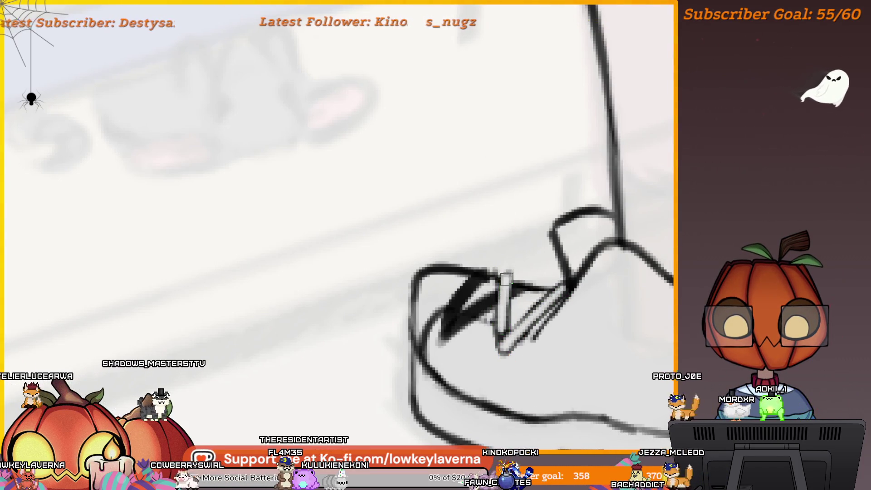
drag(502, 313, 566, 291)
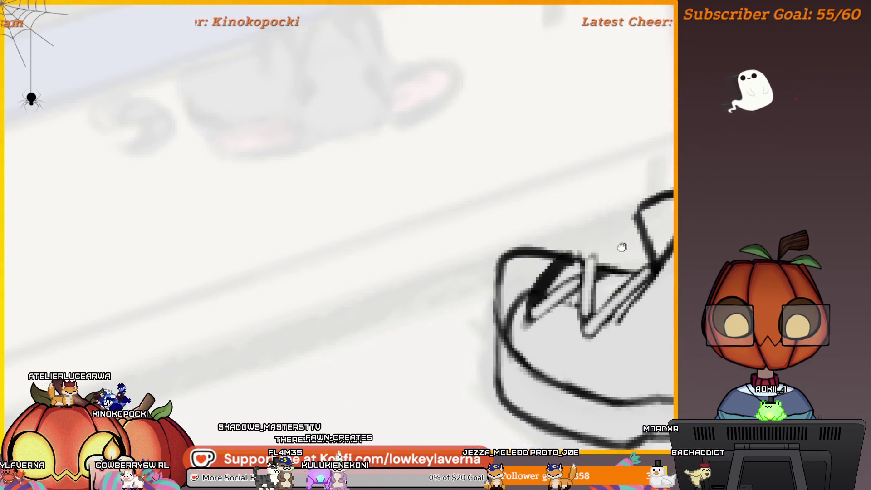
mouse_move(621, 249)
mouse_down()
mouse_move(549, 311)
mouse_move(560, 310)
mouse_up()
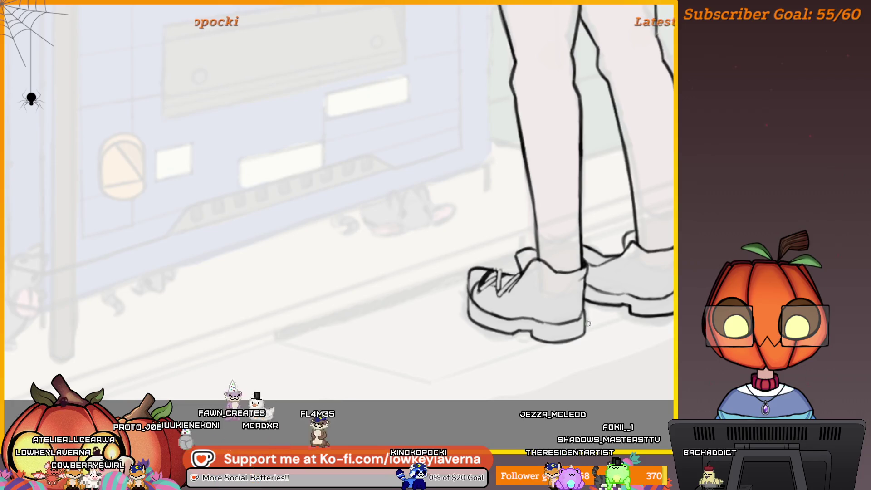
Pick black, mirror the canvas horizontally, and re-center the view on the shoes.
drag(609, 298, 606, 333)
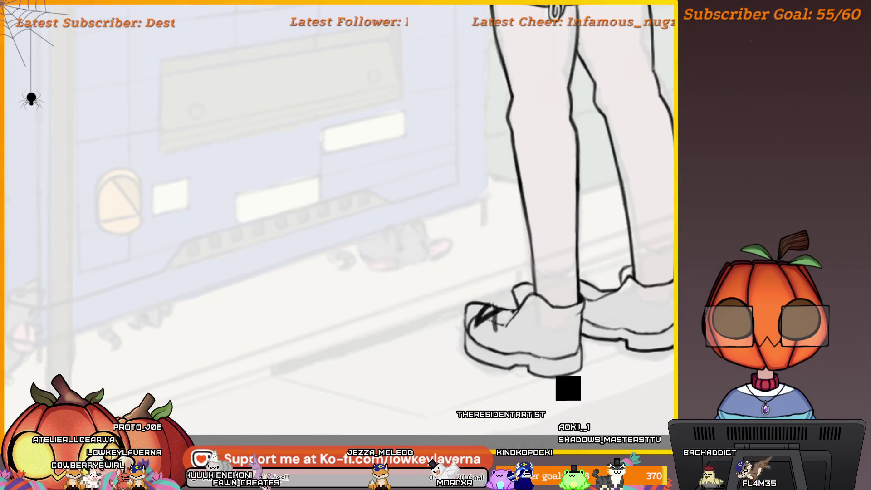
alt+click(597, 358)
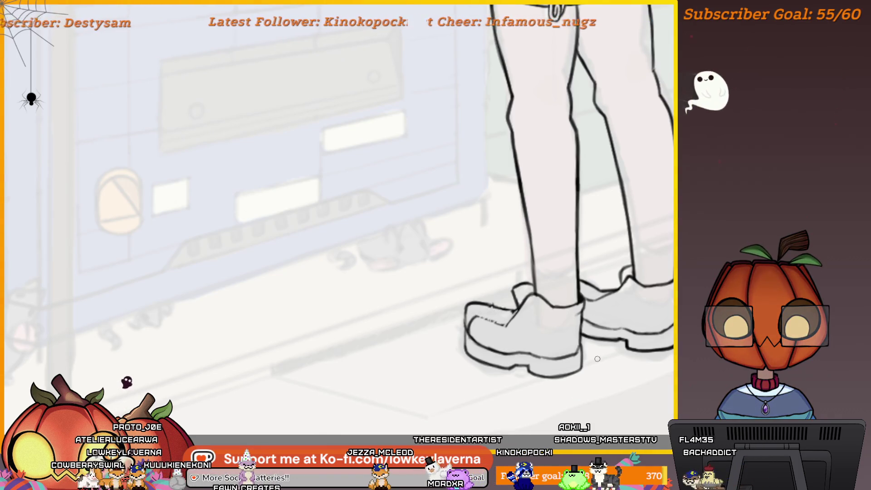
scroll(526, 292, up, 3)
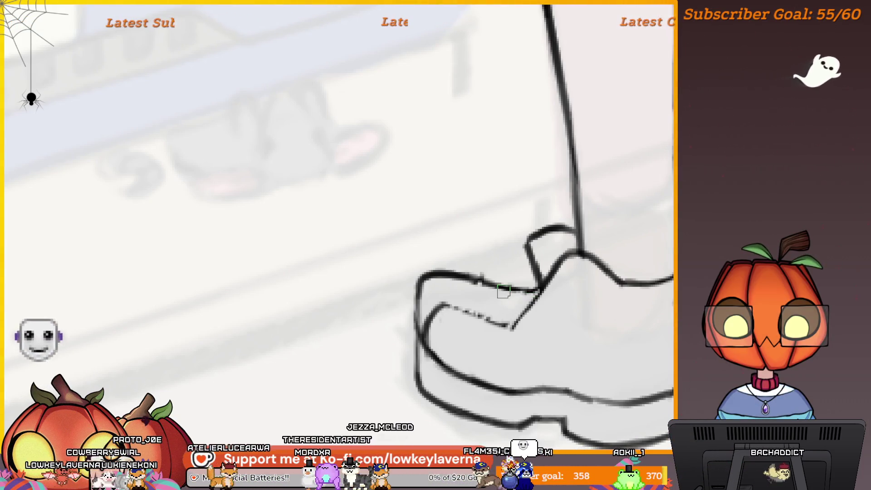
key(m)
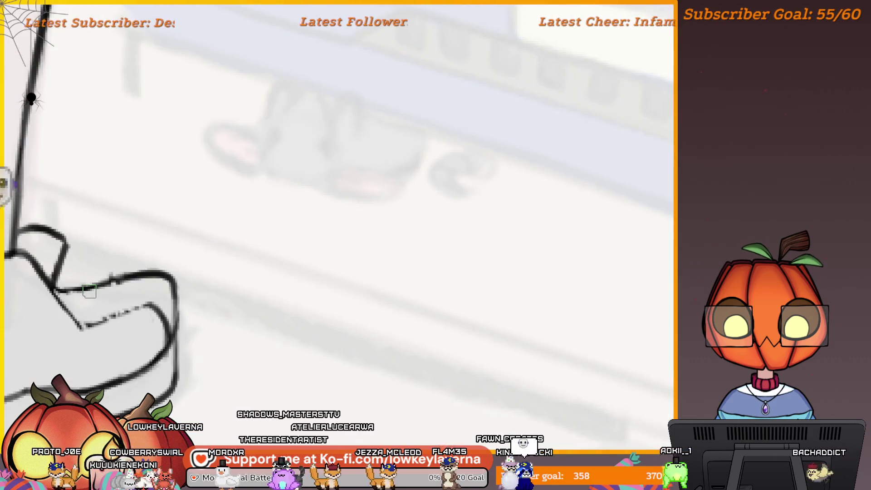
mouse_move(365, 287)
mouse_down()
mouse_move(584, 327)
mouse_move(573, 340)
mouse_move(593, 342)
mouse_up()
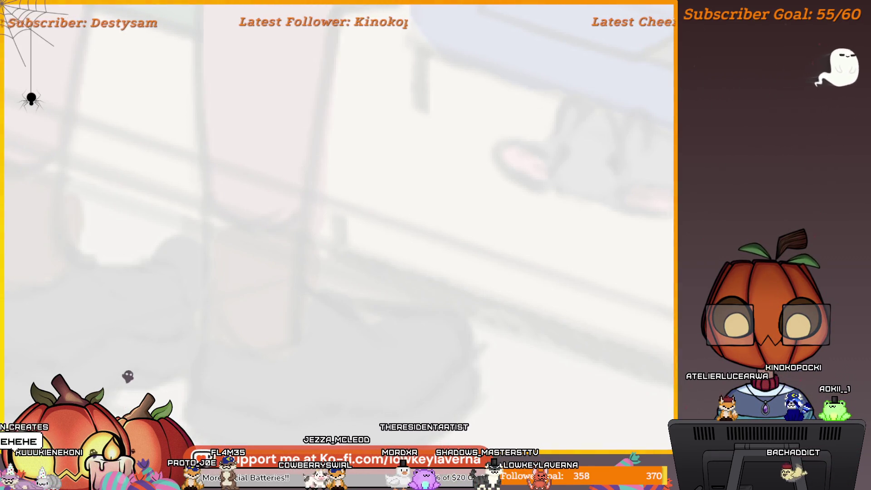
Zoom in close on the right shoe's toe.
scroll(625, 320, left, 5)
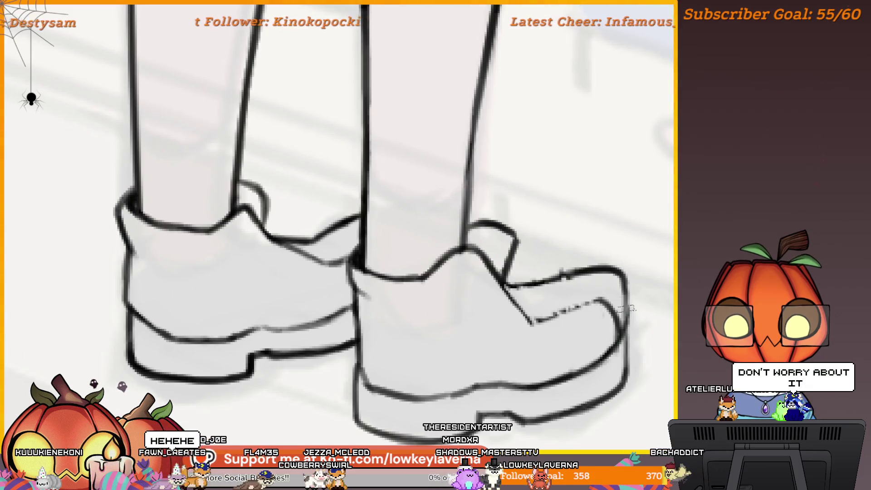
drag(605, 339, 668, 261)
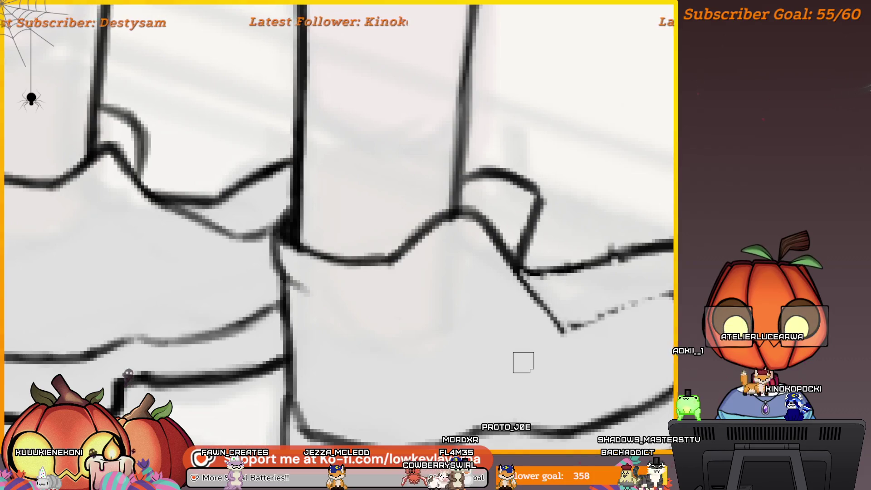
drag(523, 362, 516, 337)
scroll(338, 227, down, 3)
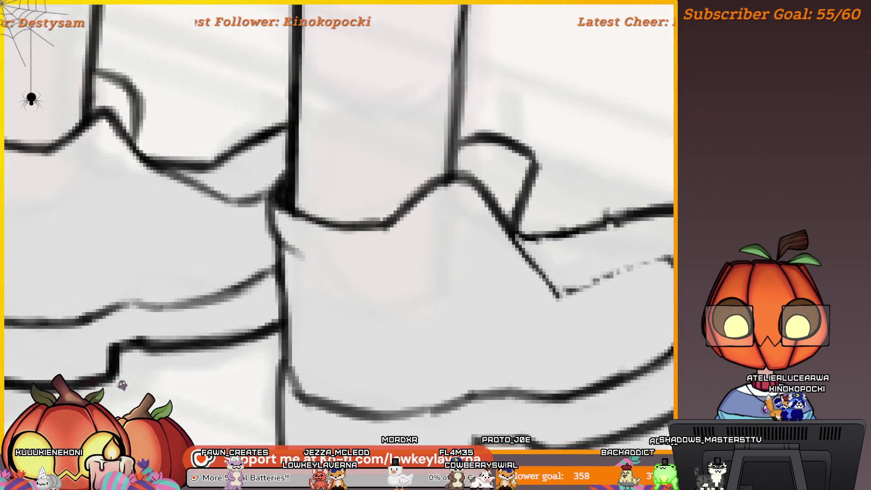
scroll(653, 289, up, 5)
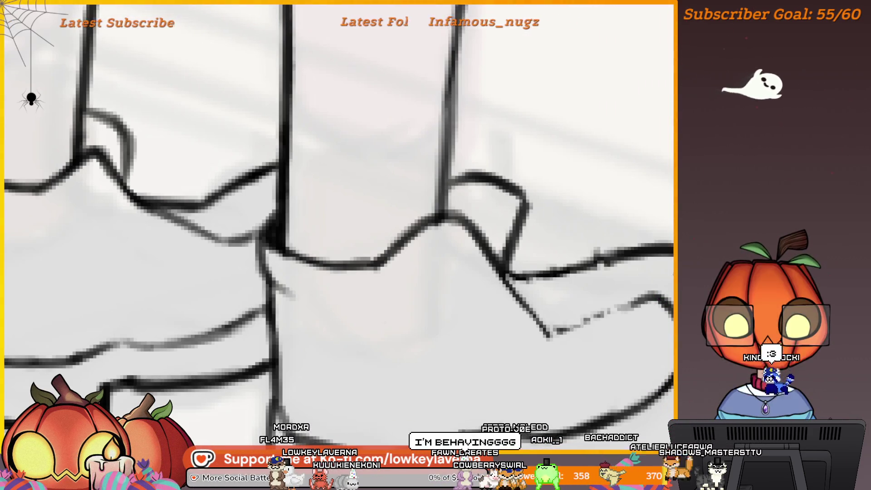
drag(663, 329, 628, 325)
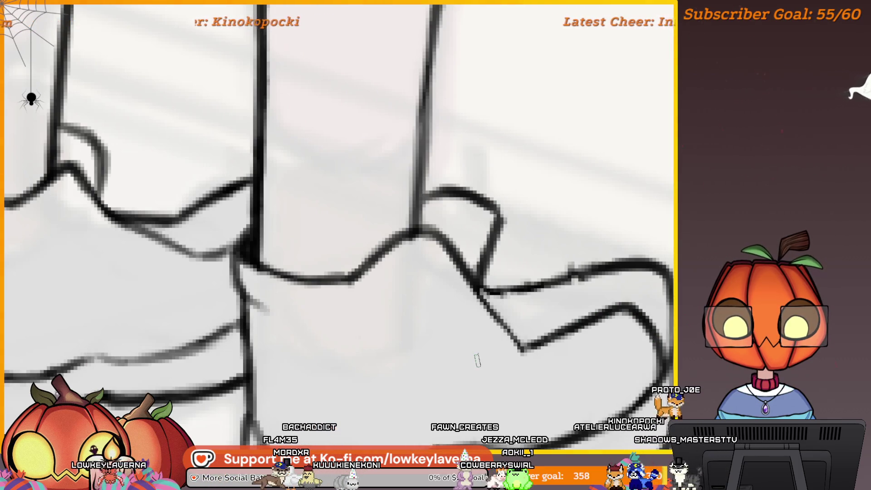
drag(658, 340, 639, 338)
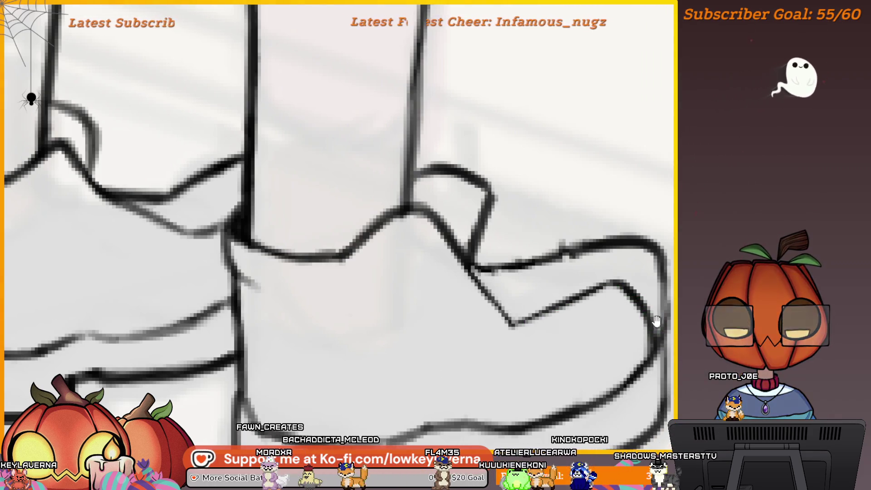
Redraw the right shoe's toe outline as one continuous ink line.
drag(656, 321, 606, 330)
scroll(586, 331, down, 5)
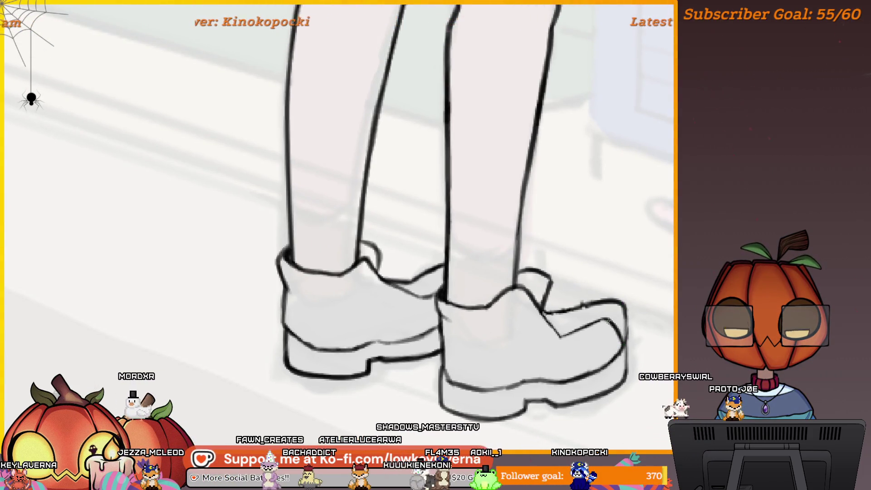
scroll(596, 295, up, 3)
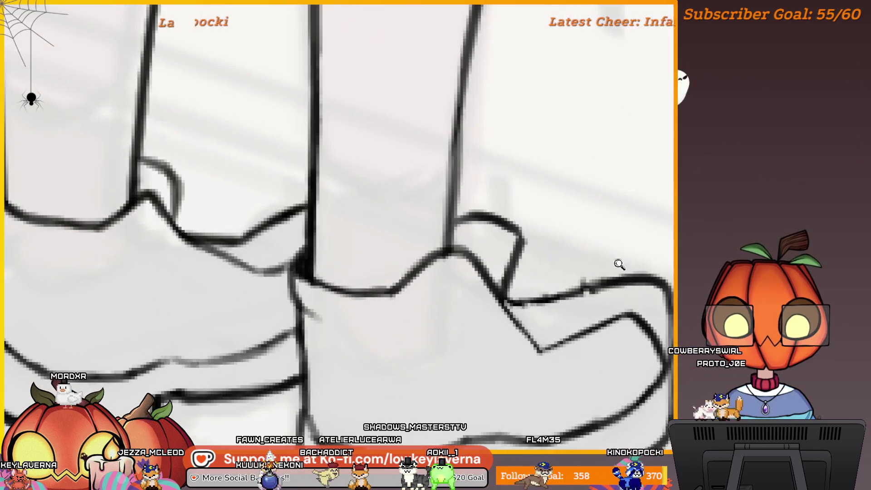
drag(597, 294, 651, 300)
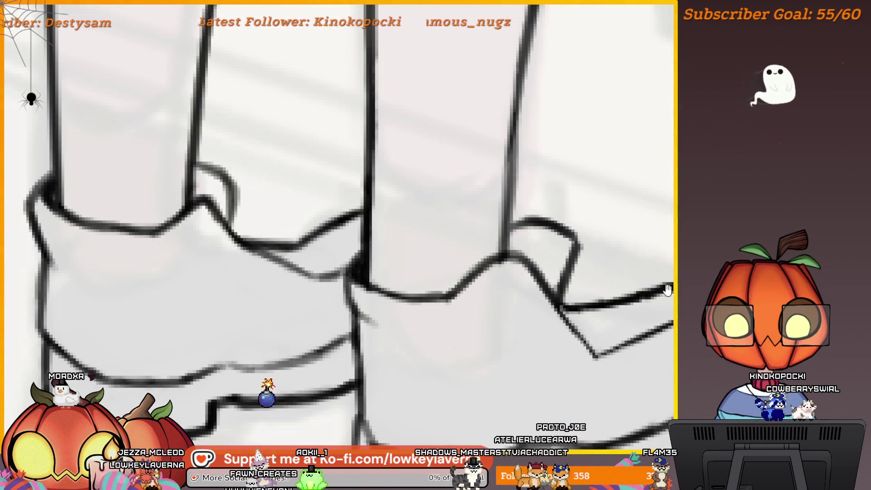
drag(667, 285, 608, 309)
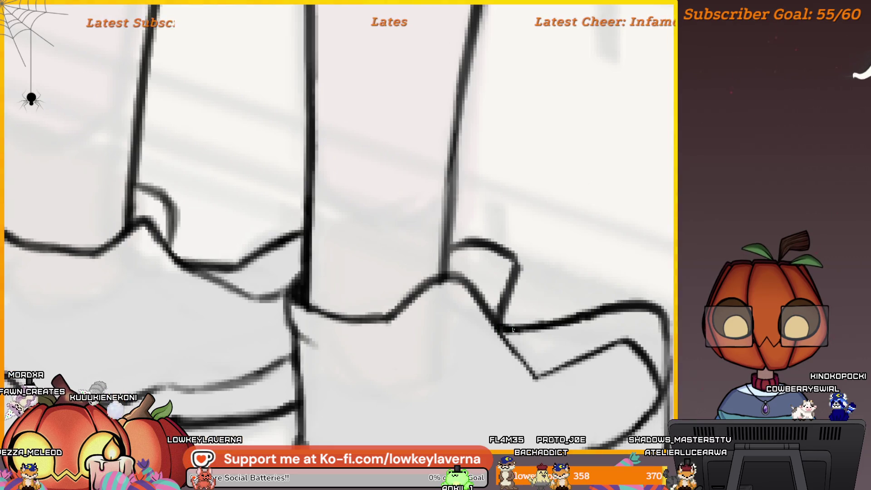
scroll(553, 272, down, 3)
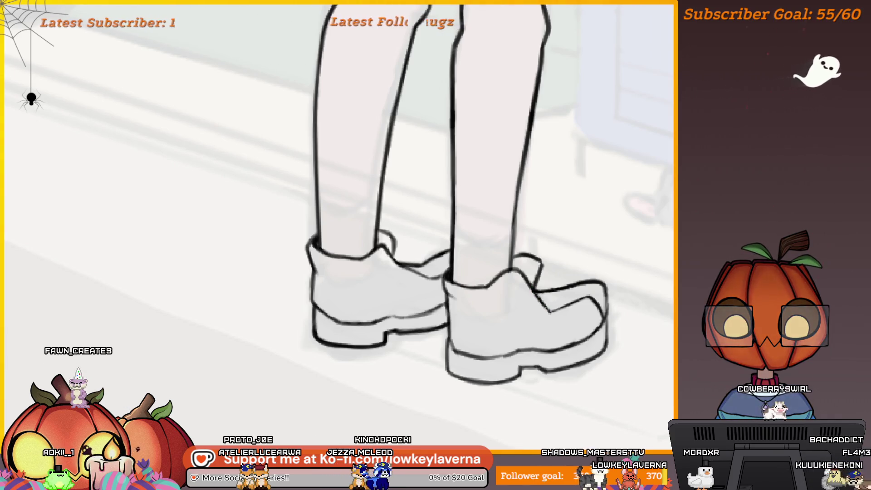
Lasso-select the right shoe and free-transform it with Ctrl+T, committing with Enter.
scroll(642, 281, up, 5)
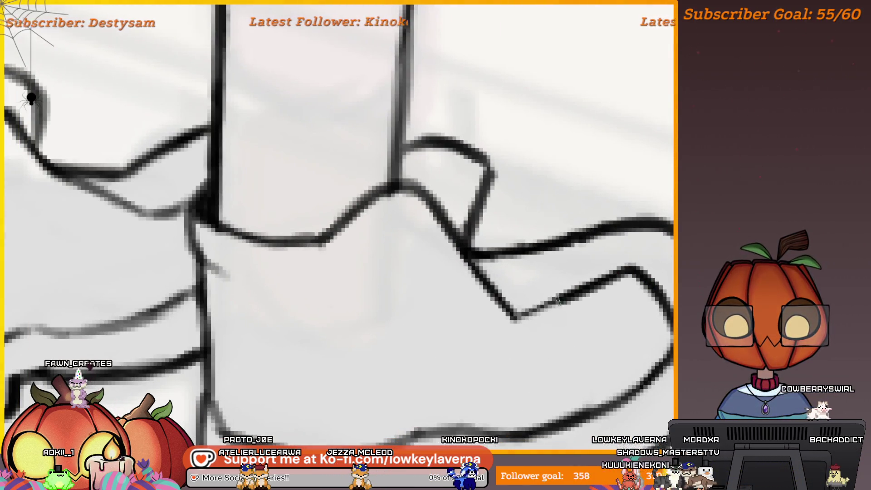
scroll(580, 243, down, 5)
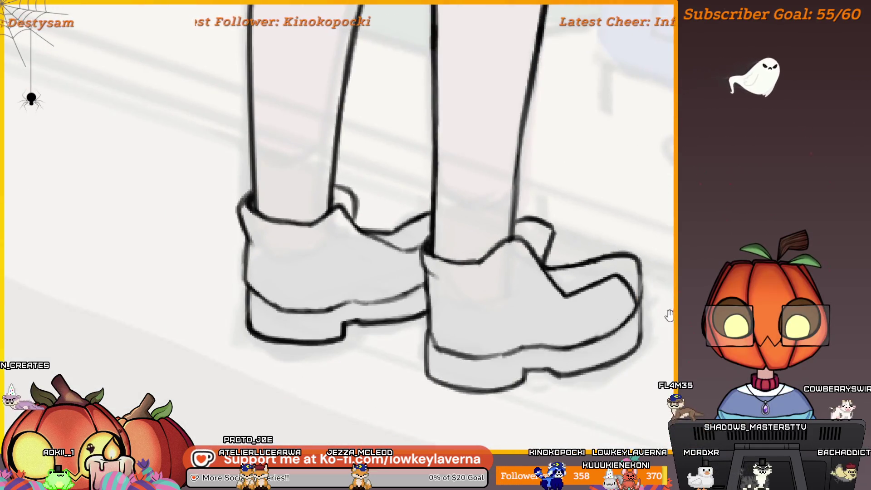
drag(668, 313, 614, 330)
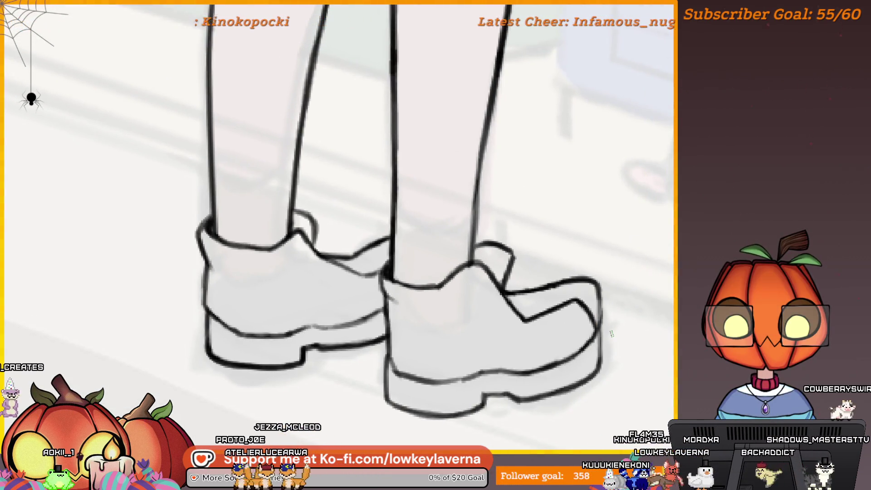
drag(593, 304, 613, 287)
scroll(631, 250, down, 4)
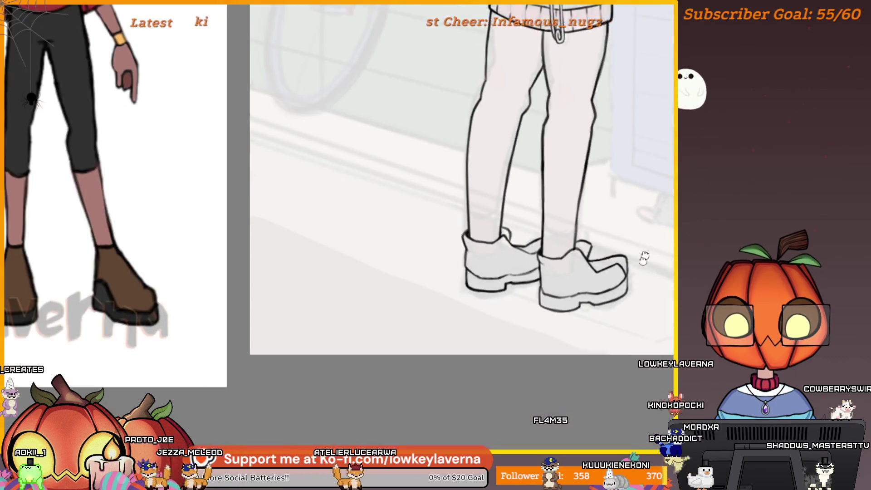
scroll(603, 304, down, 2)
drag(630, 264, 589, 325)
scroll(584, 336, up, 3)
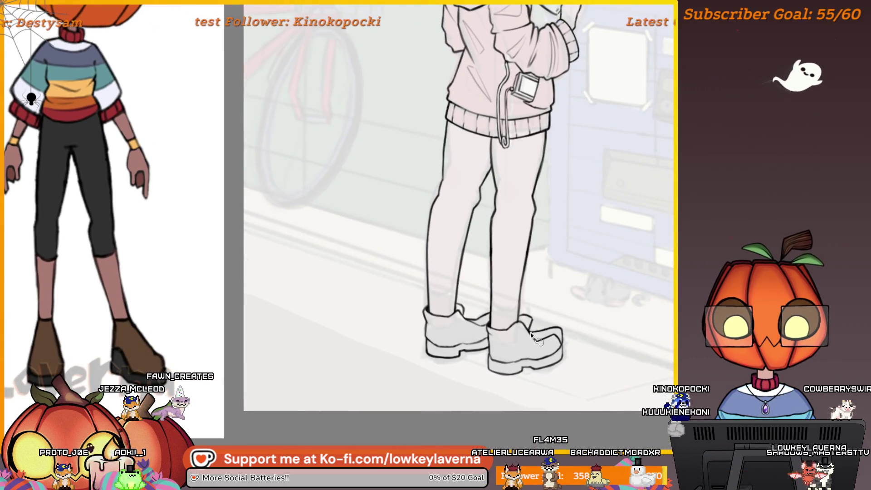
drag(529, 340, 550, 314)
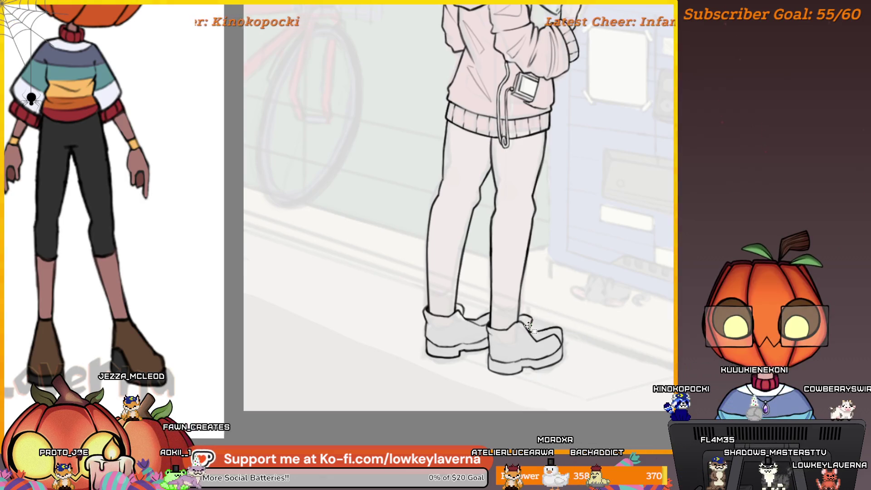
key(ctrl+t)
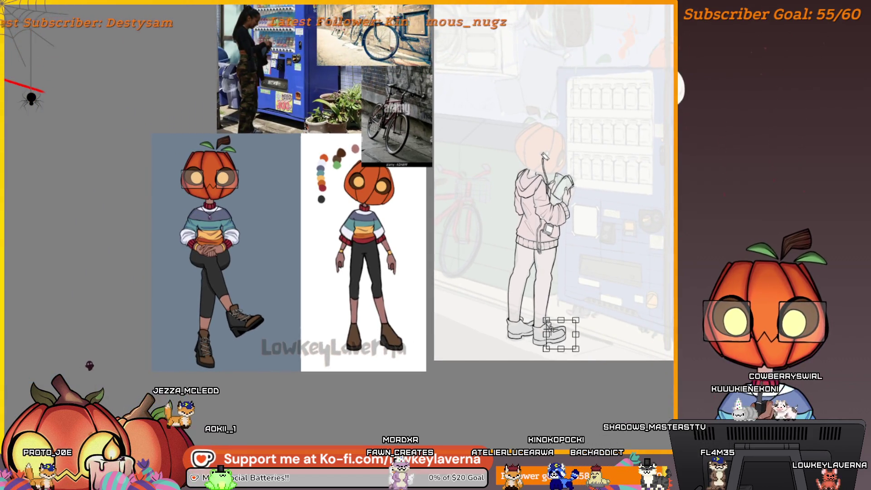
key(Return)
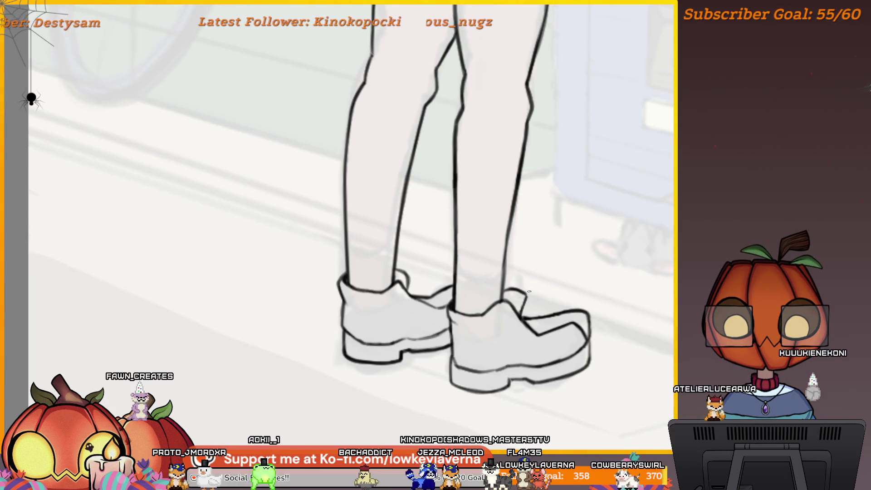
Zoom out to compare the figure against the character reference sheets.
drag(481, 296, 513, 319)
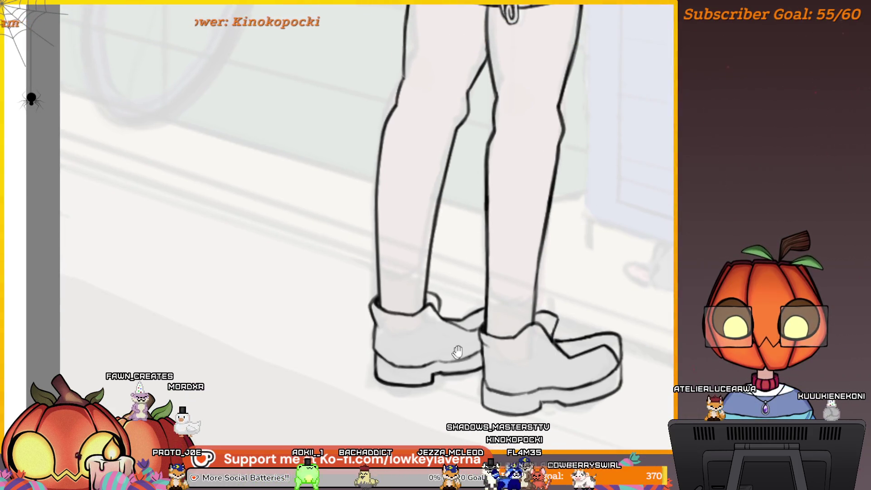
drag(458, 351, 580, 352)
scroll(599, 326, up, 3)
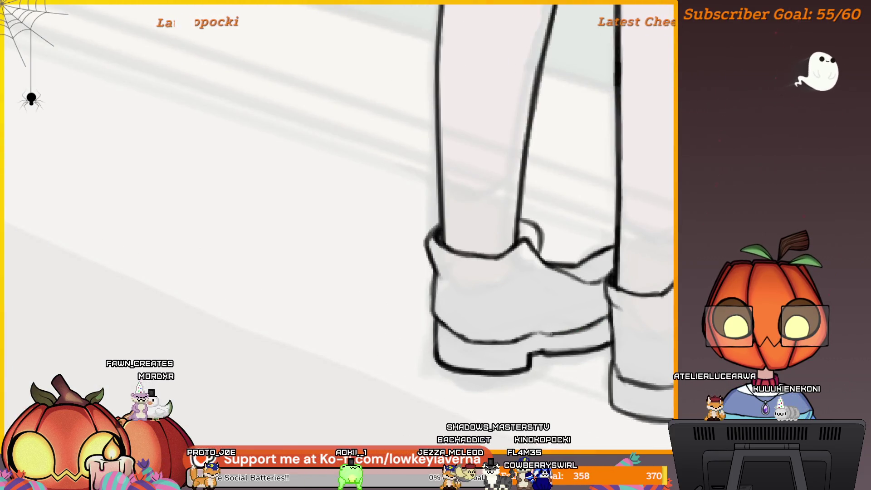
scroll(540, 305, down, 5)
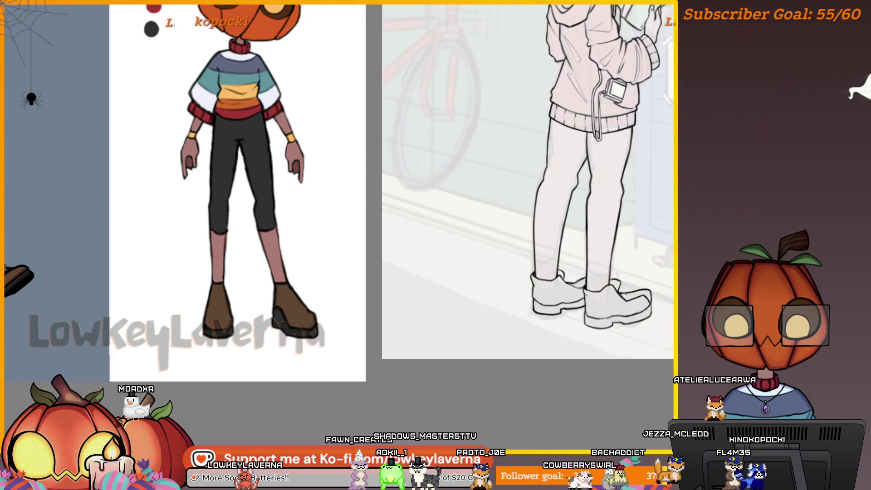
scroll(626, 368, down, 5)
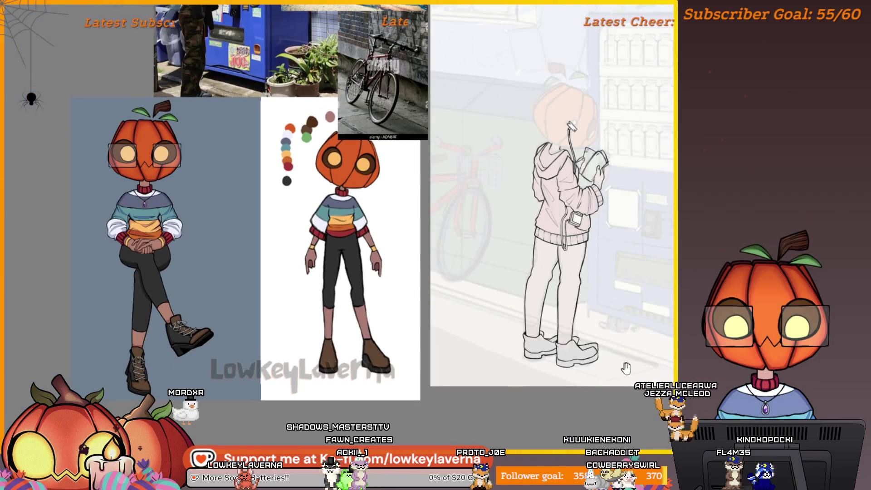
drag(626, 368, 615, 381)
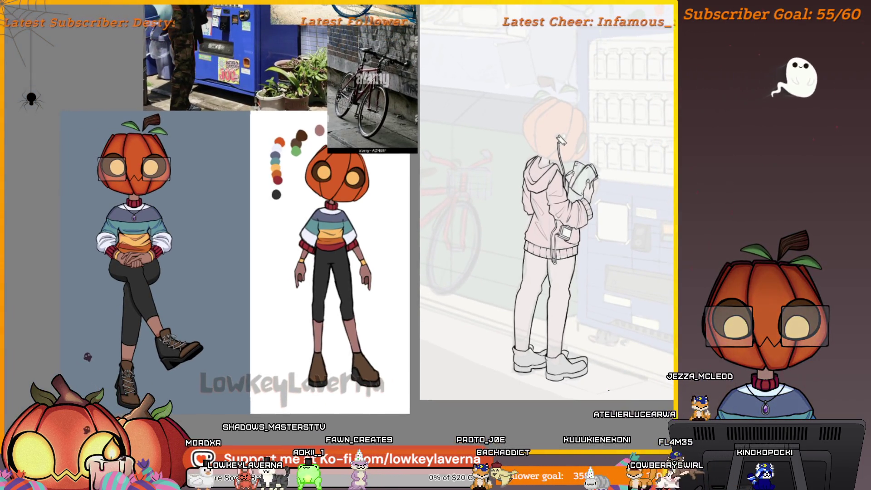
scroll(602, 258, up, 5)
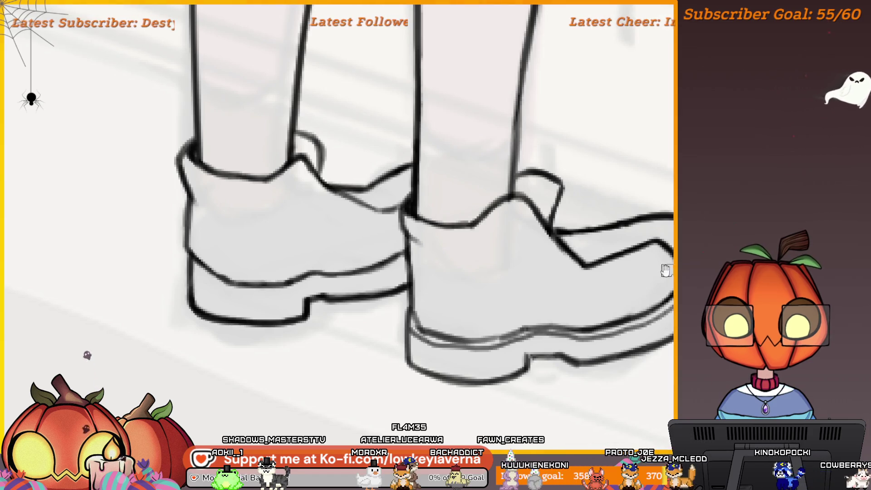
Stroke a light line under the shoe's sole, then fit the whole canvas to view.
drag(665, 271, 682, 267)
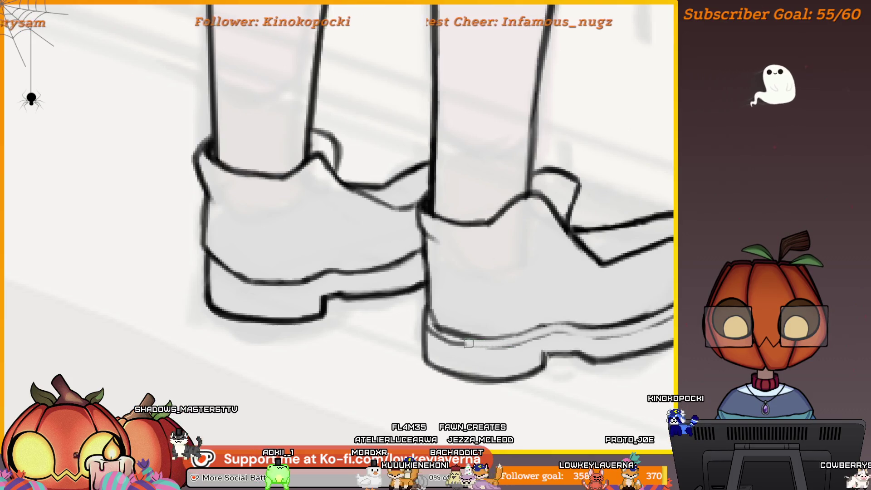
drag(425, 303, 451, 298)
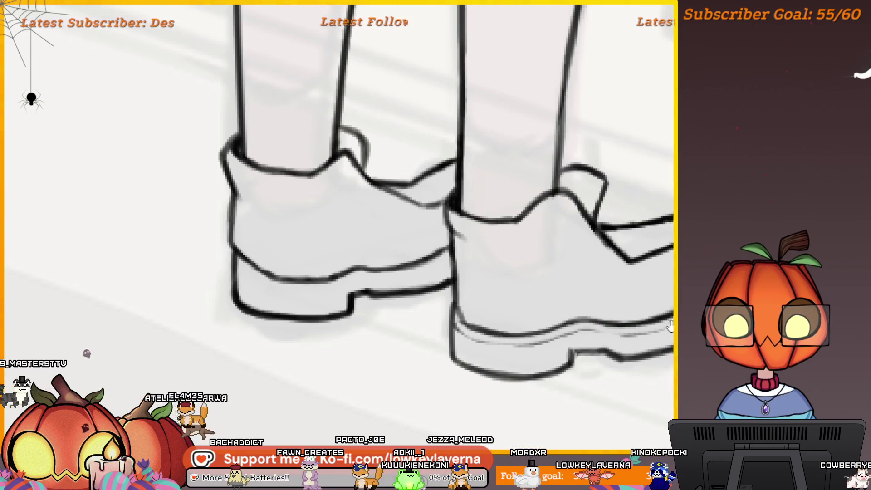
drag(451, 299, 427, 290)
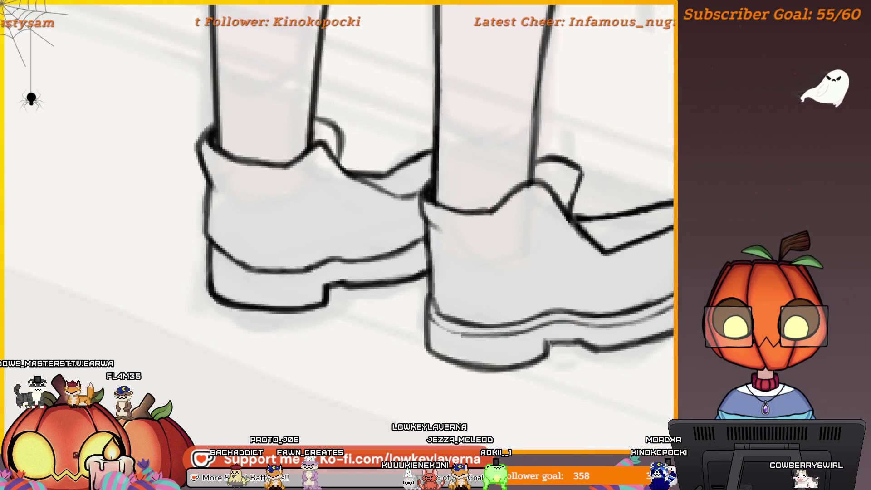
mouse_move(405, 252)
mouse_down()
mouse_move(595, 310)
mouse_move(617, 299)
mouse_move(521, 324)
mouse_up()
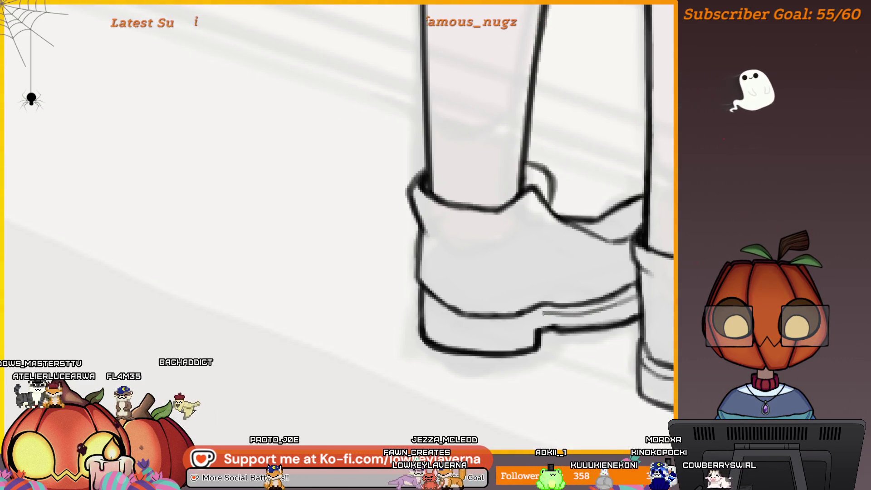
drag(634, 293, 424, 302)
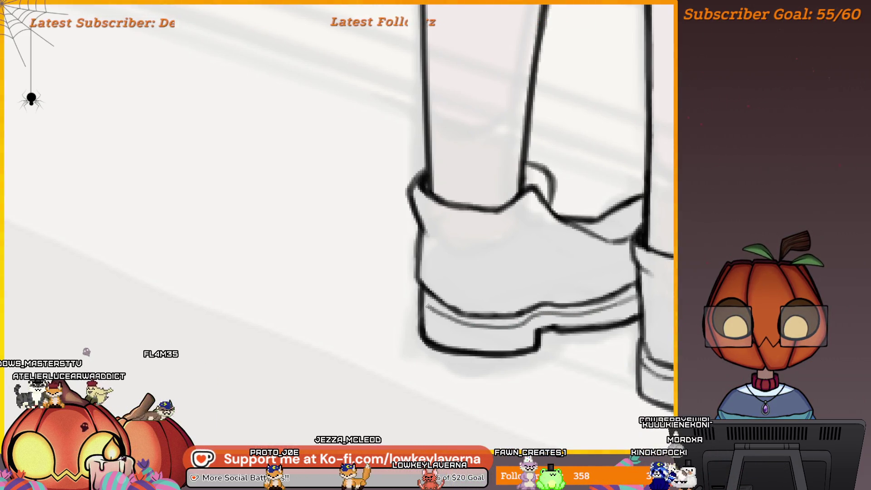
key(ctrl+0)
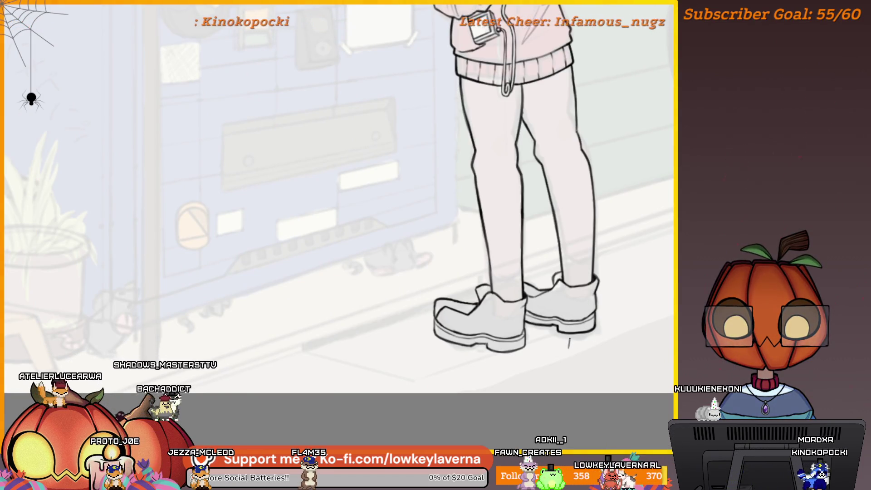
Zoom in, draw a black stroke extending the right shoe's sole, then zoom back out.
scroll(602, 328, up, 4)
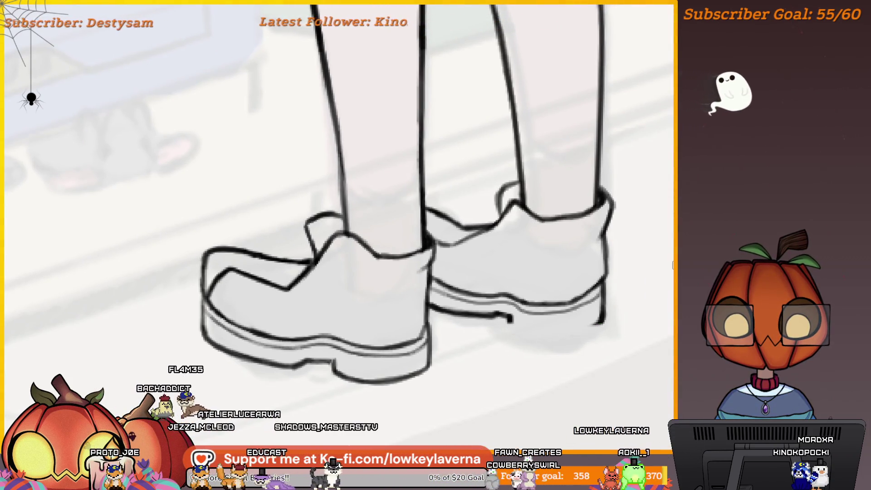
scroll(573, 330, up, 2)
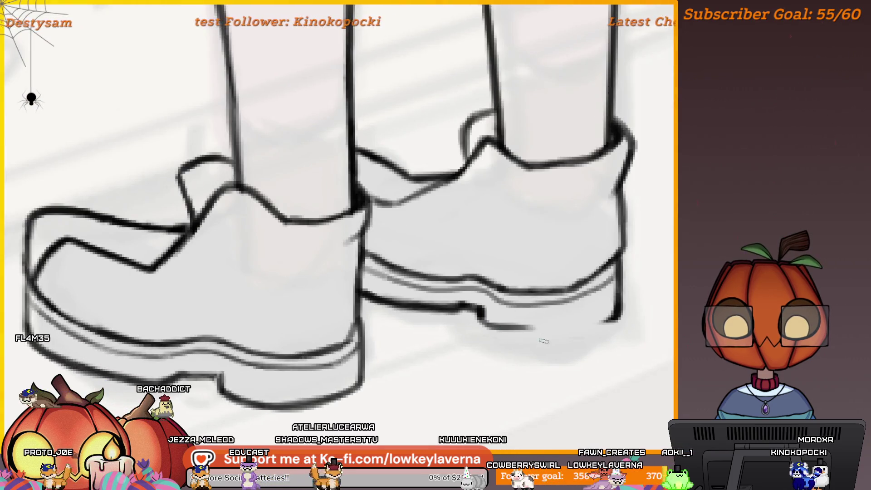
scroll(519, 313, down, 1)
mouse_move(513, 297)
mouse_down()
mouse_move(603, 315)
mouse_move(651, 308)
mouse_up()
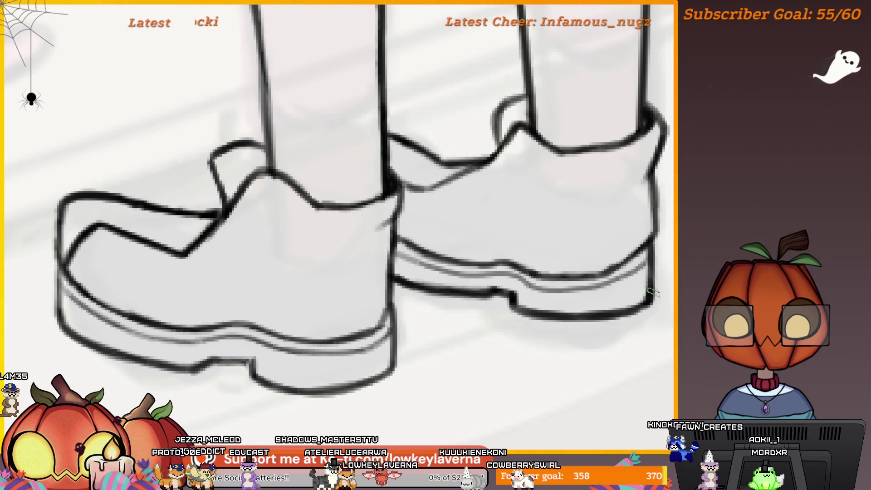
scroll(544, 274, down, 6)
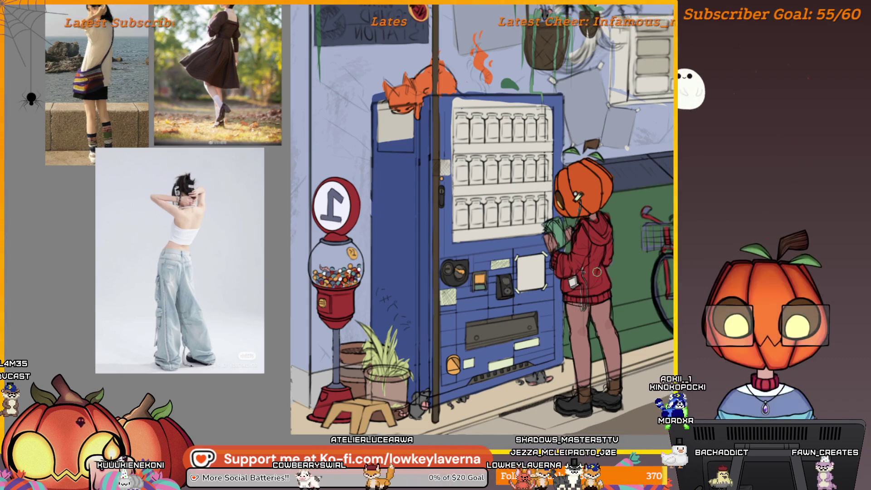
scroll(596, 272, up, 3)
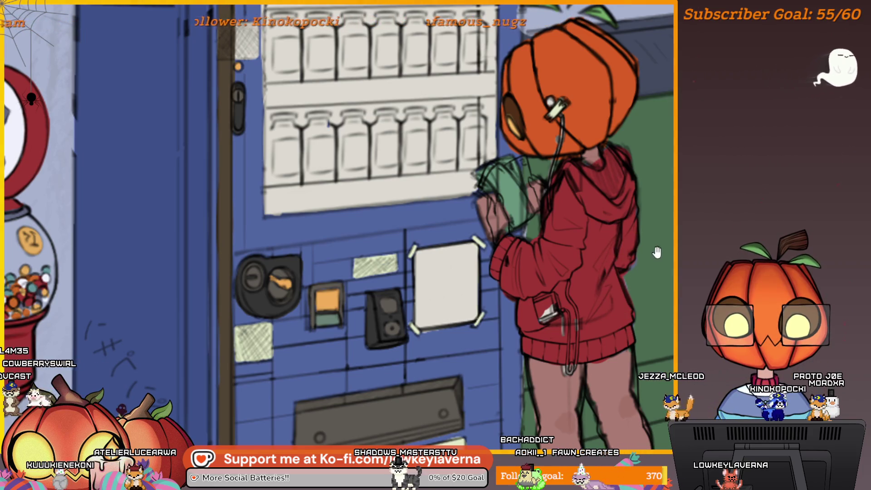
drag(626, 313, 585, 331)
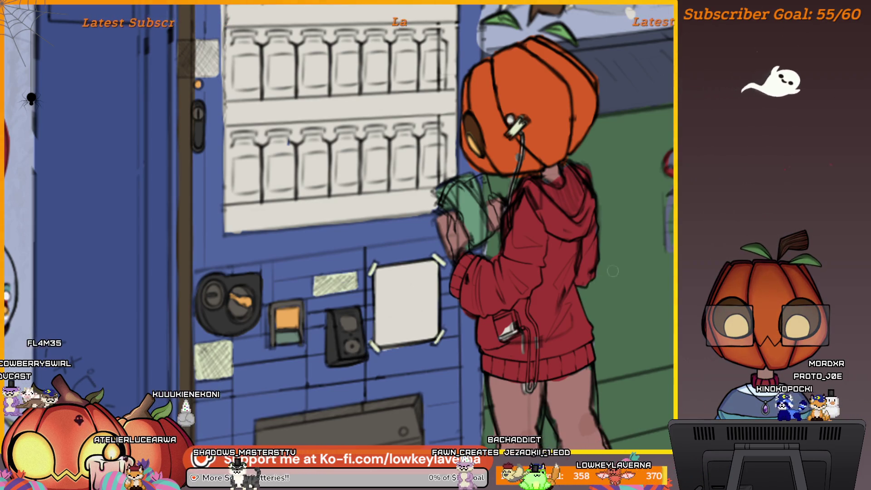
drag(559, 268, 581, 308)
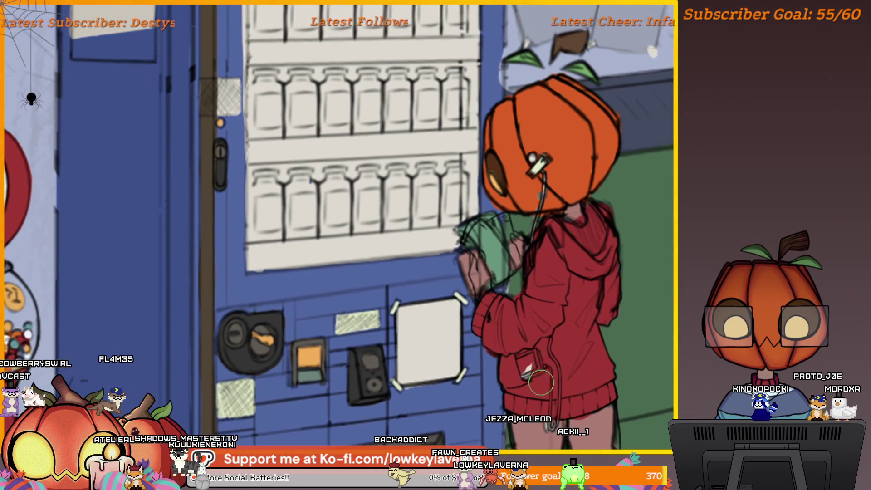
mouse_move(561, 293)
mouse_down()
mouse_move(594, 322)
mouse_move(568, 331)
mouse_up()
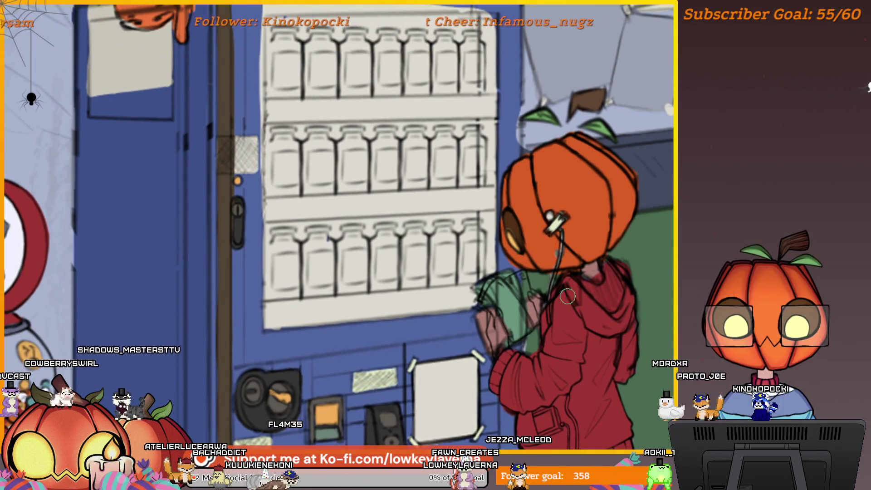
drag(567, 296, 561, 323)
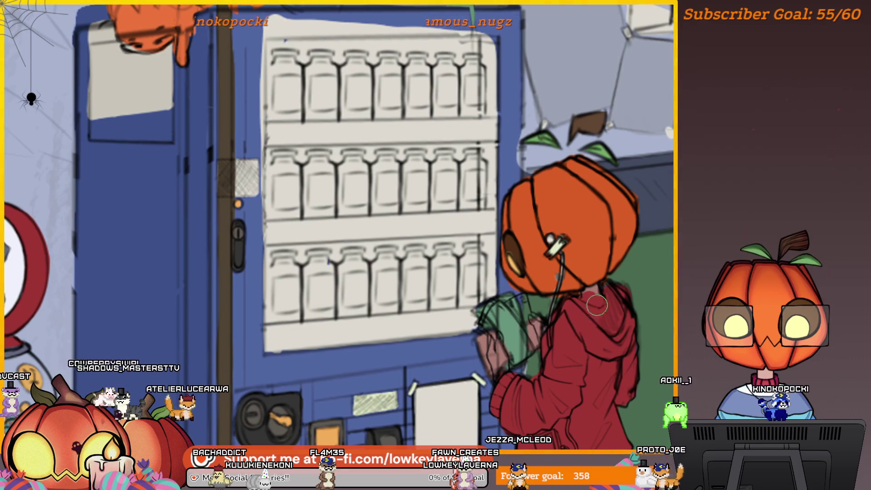
drag(597, 293, 593, 247)
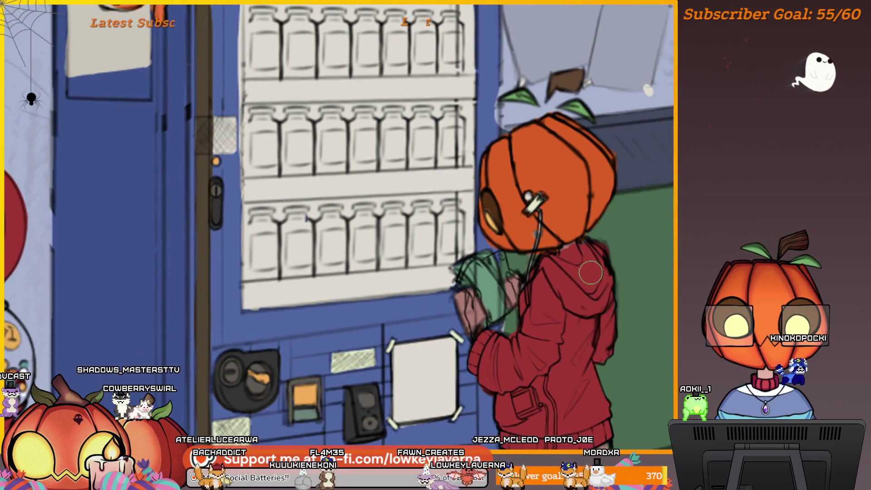
mouse_move(609, 246)
mouse_down()
mouse_move(562, 248)
mouse_move(601, 261)
mouse_move(603, 272)
mouse_up()
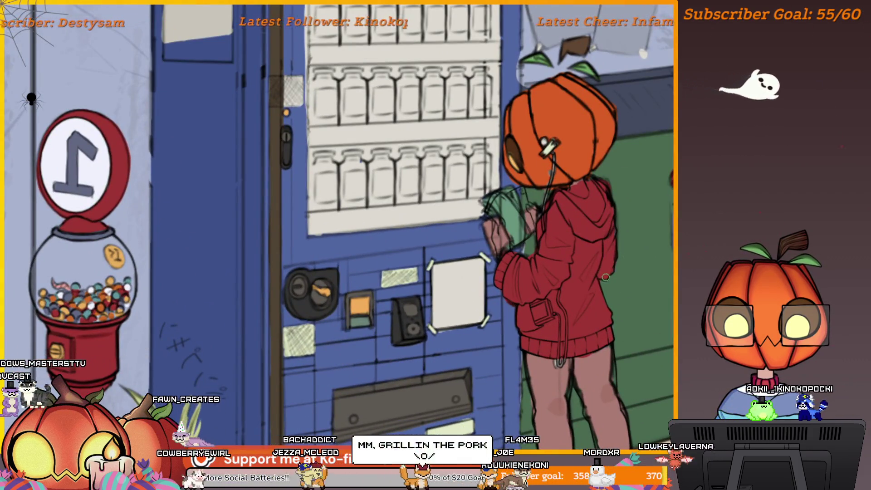
drag(615, 223, 618, 274)
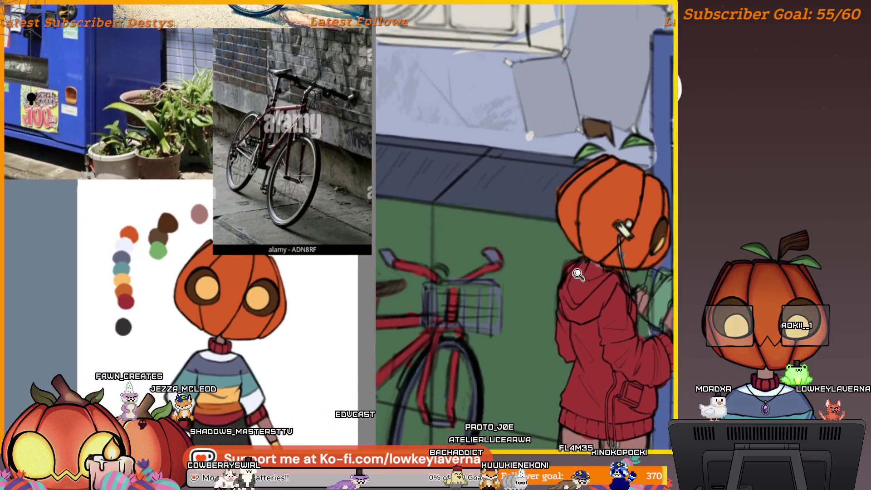
click(578, 275)
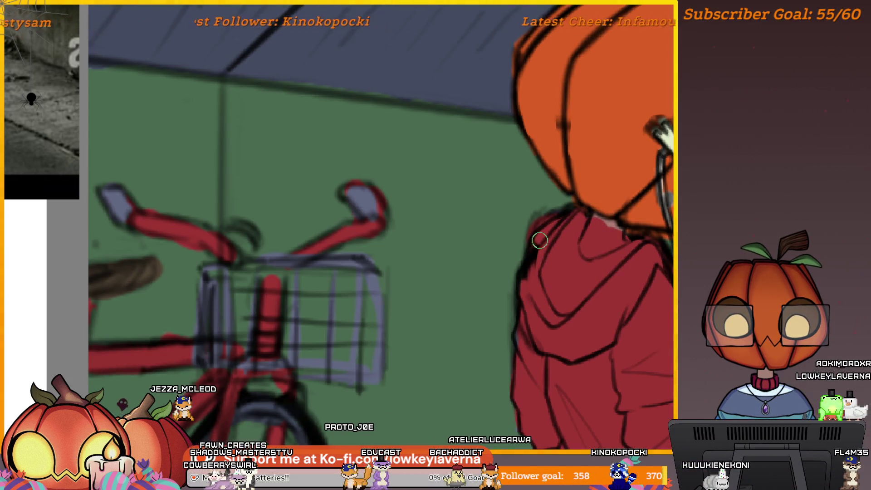
drag(532, 317, 530, 280)
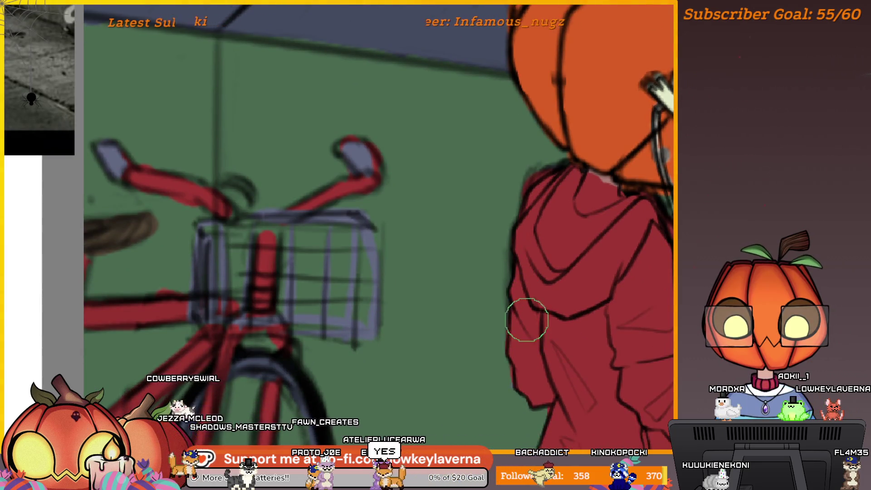
drag(526, 320, 526, 264)
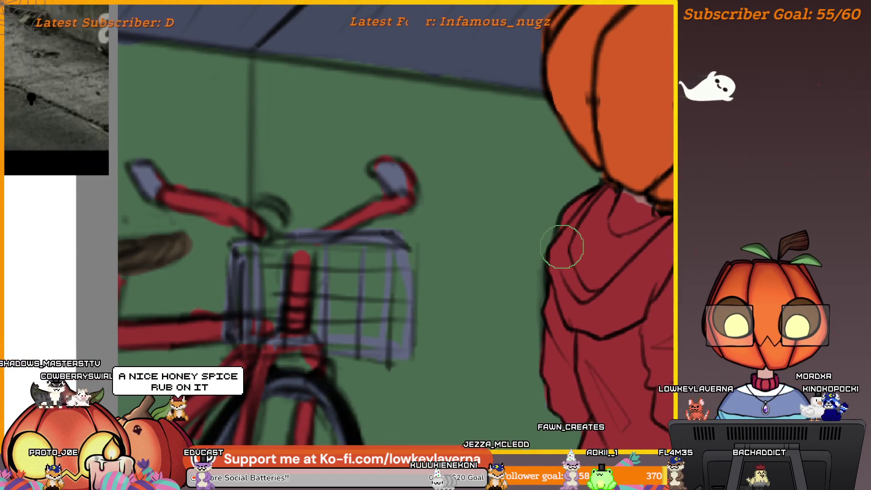
key([)
key([)
key([)
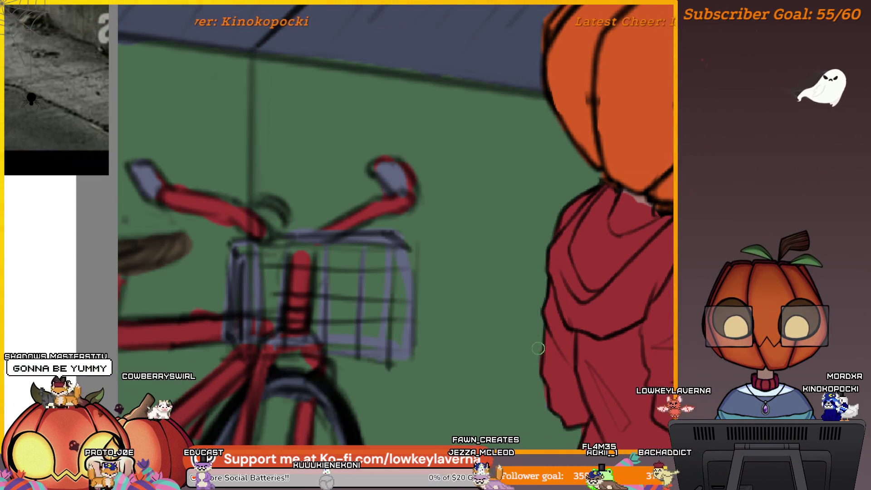
drag(546, 362, 524, 329)
drag(507, 363, 505, 356)
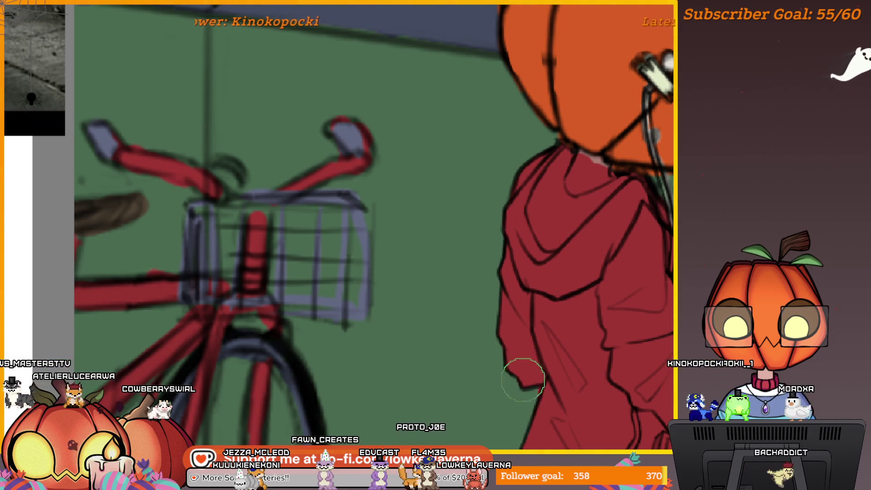
drag(521, 369, 533, 333)
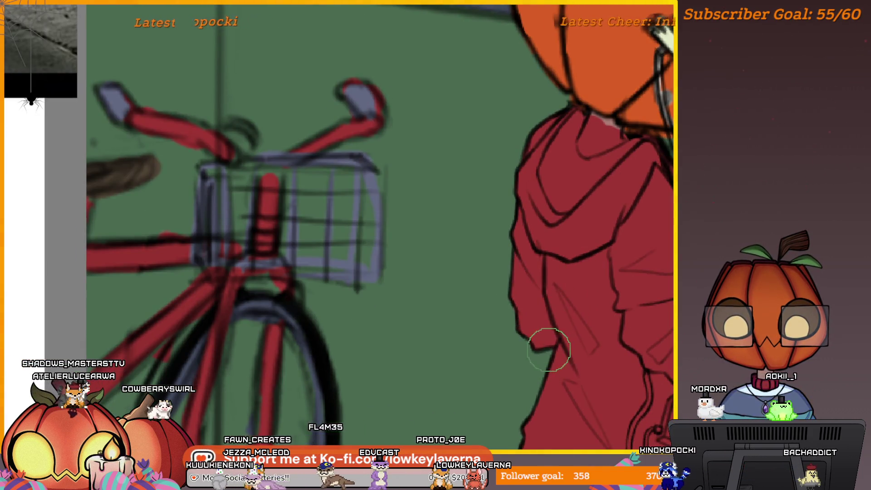
drag(587, 301, 496, 334)
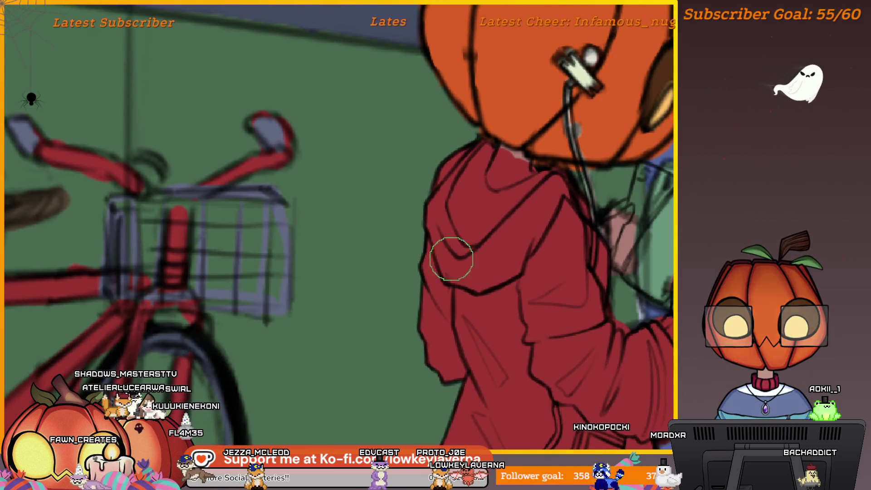
scroll(554, 237, up, 4)
scroll(538, 258, up, 2)
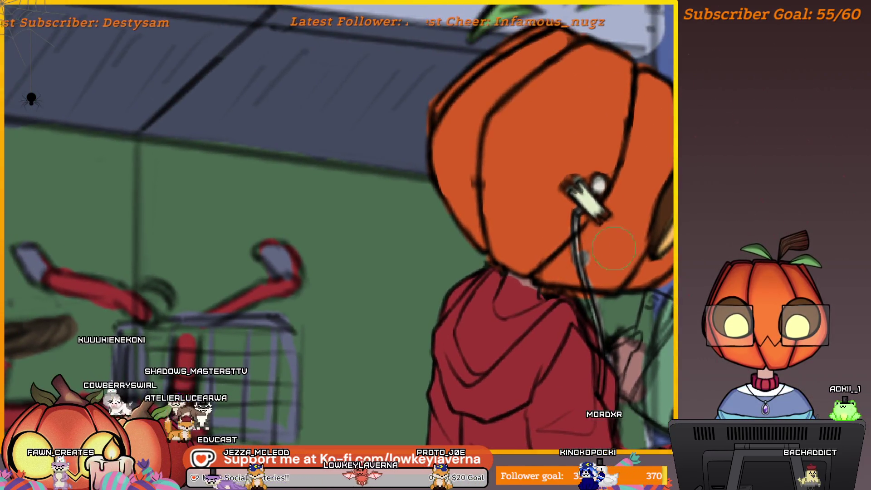
drag(626, 346, 576, 187)
scroll(585, 355, down, 2)
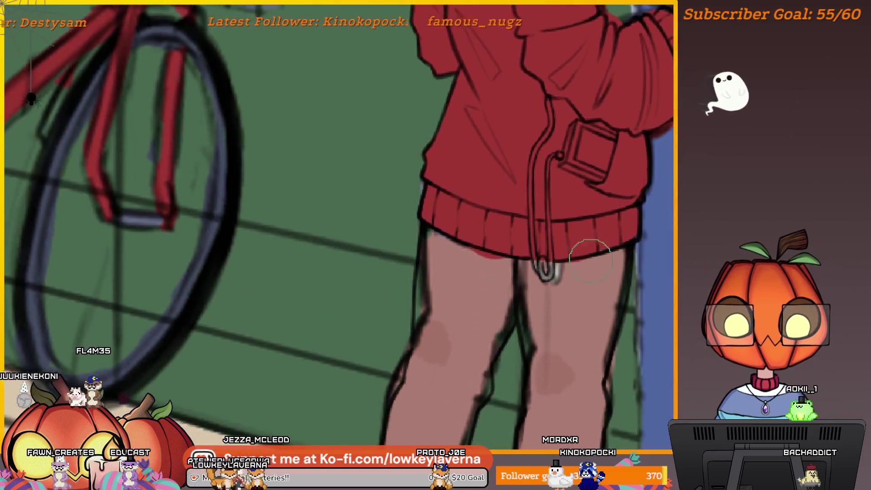
scroll(590, 236, down, 2)
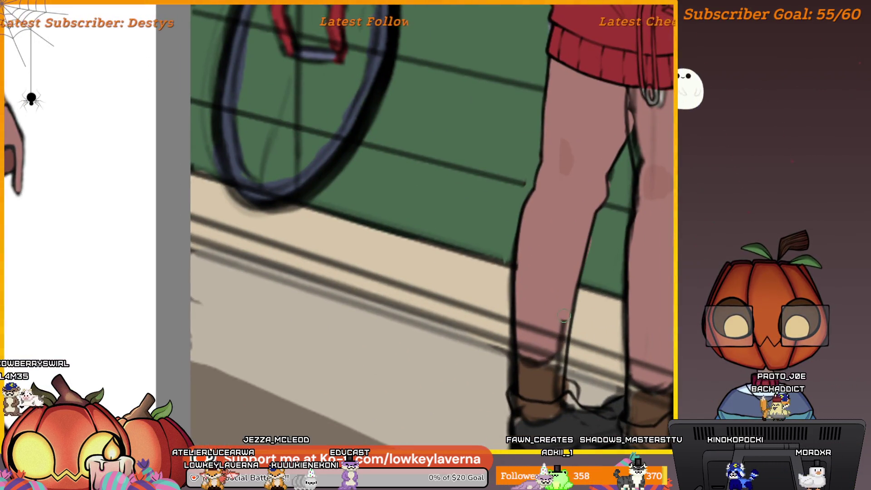
key(bracketright)
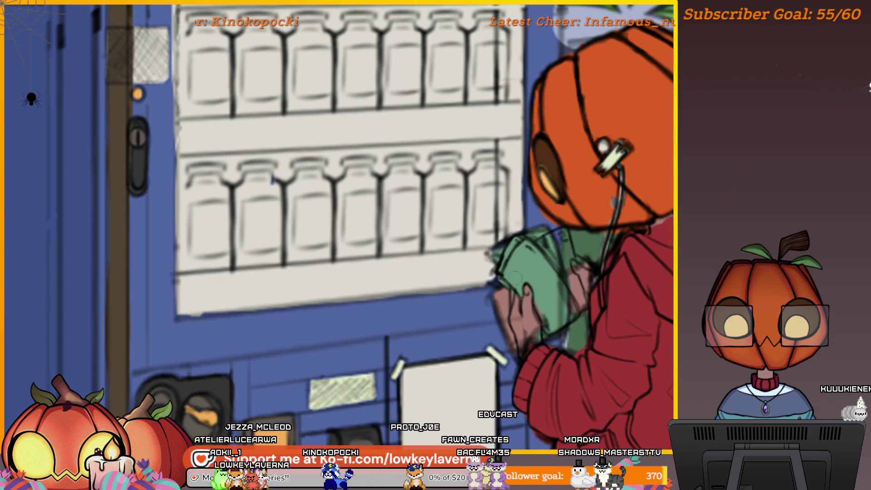
drag(558, 282, 552, 255)
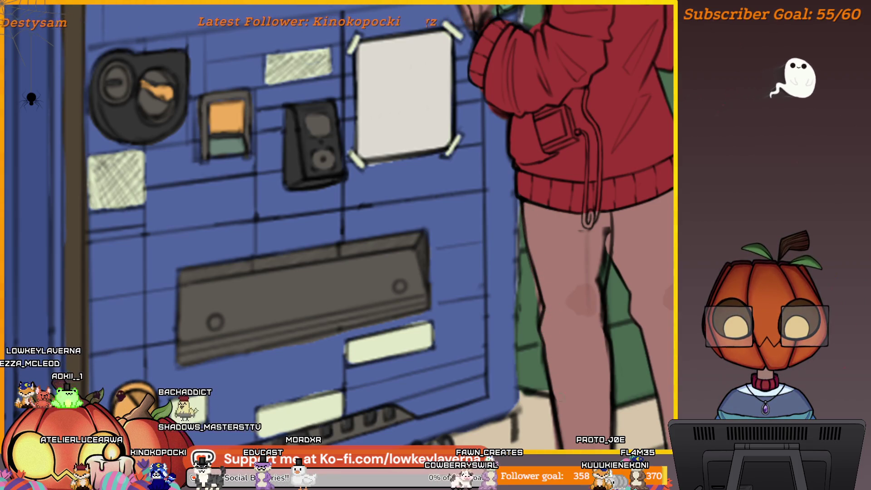
scroll(575, 273, down, 3)
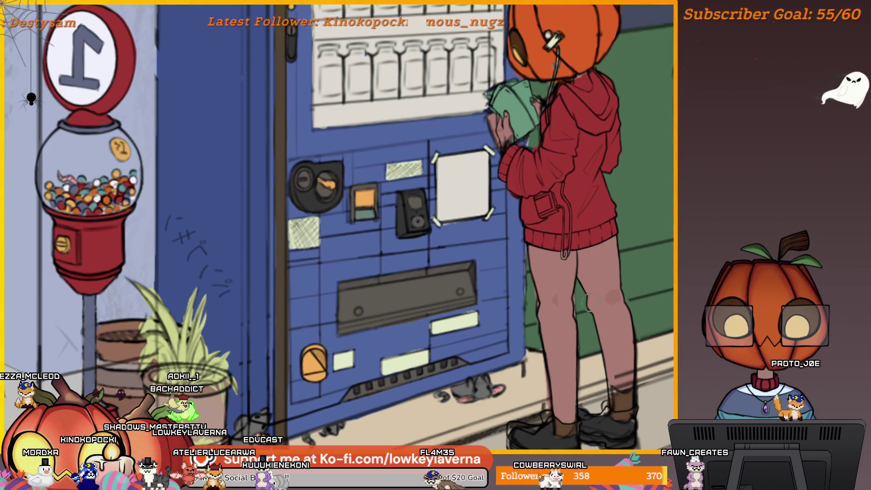
scroll(590, 302, down, 2)
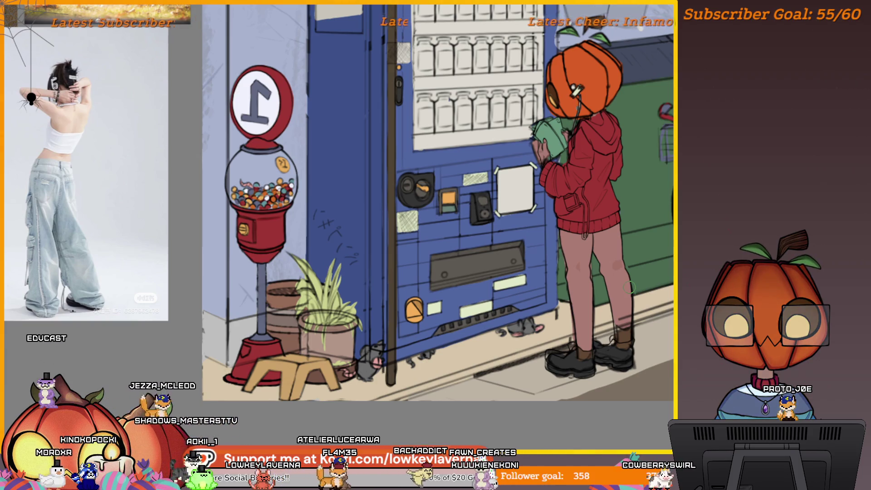
scroll(629, 287, up, 5)
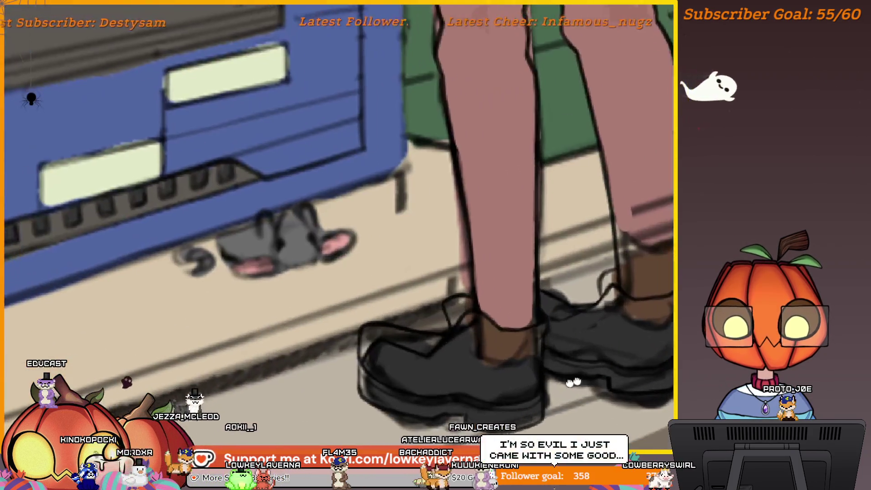
Adjust the brush size with the bracket keys.
scroll(534, 349, up, 1)
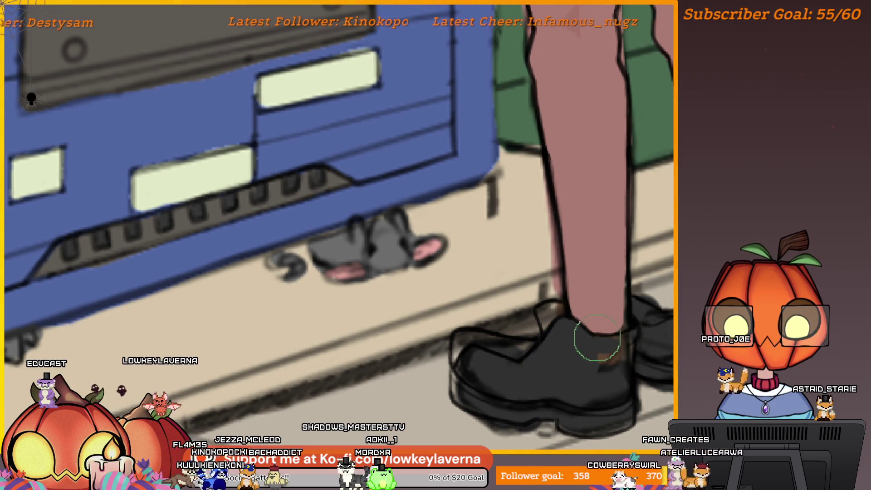
key(p)
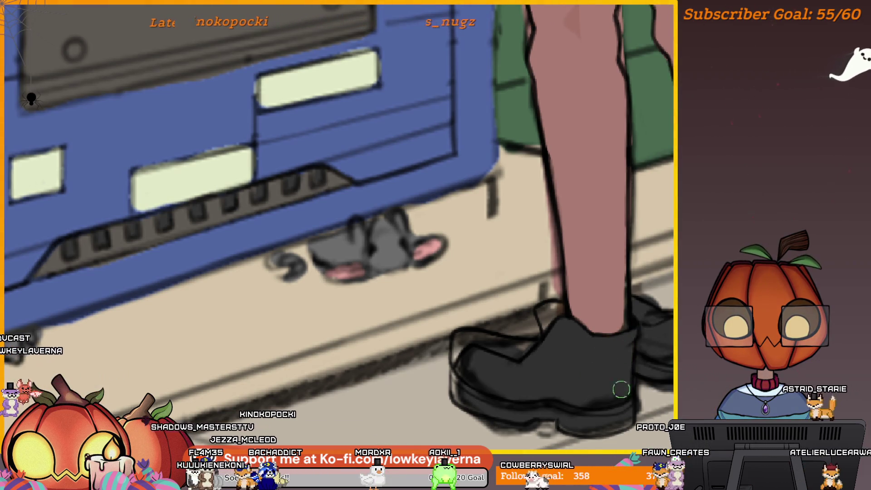
key(bracketright)
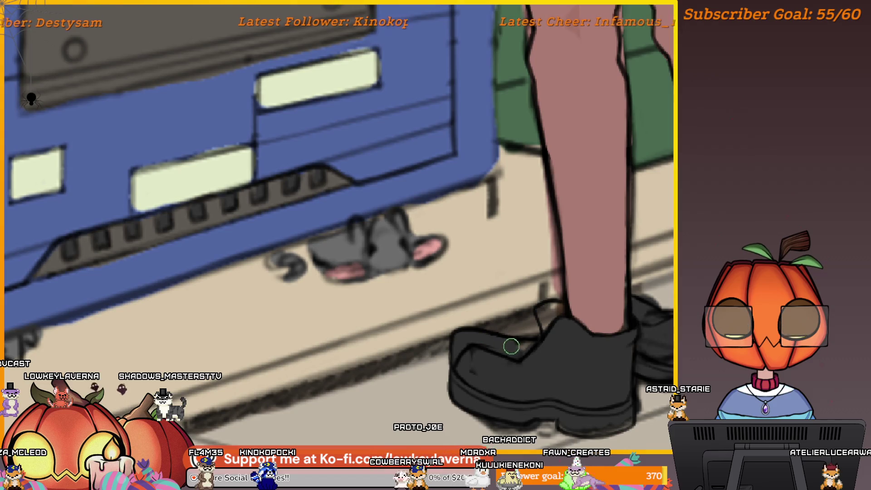
key(bracketright)
key(bracketright)
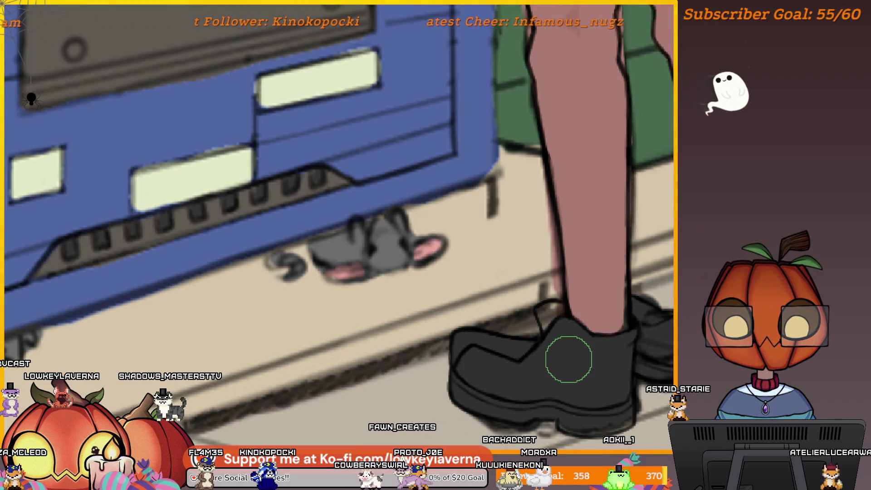
key(bracketleft)
key(bracketleft)
key(bracketleft)
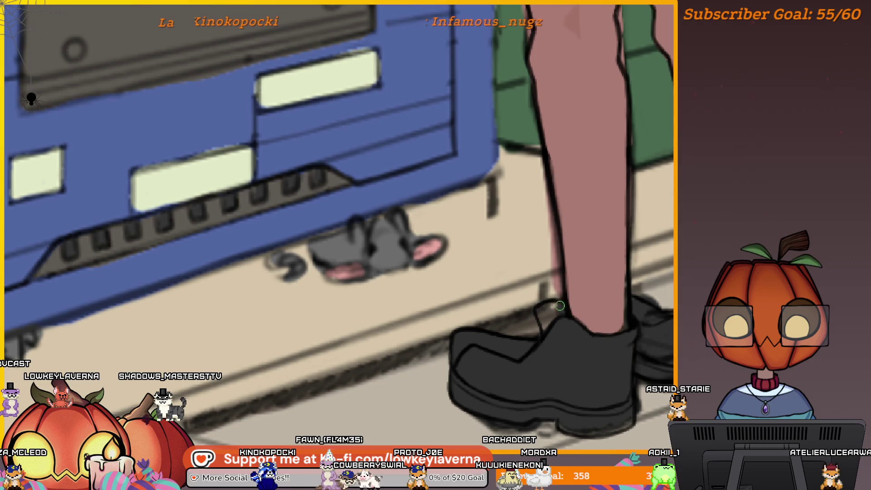
key(bracketright)
key(bracketright)
key(bracketright)
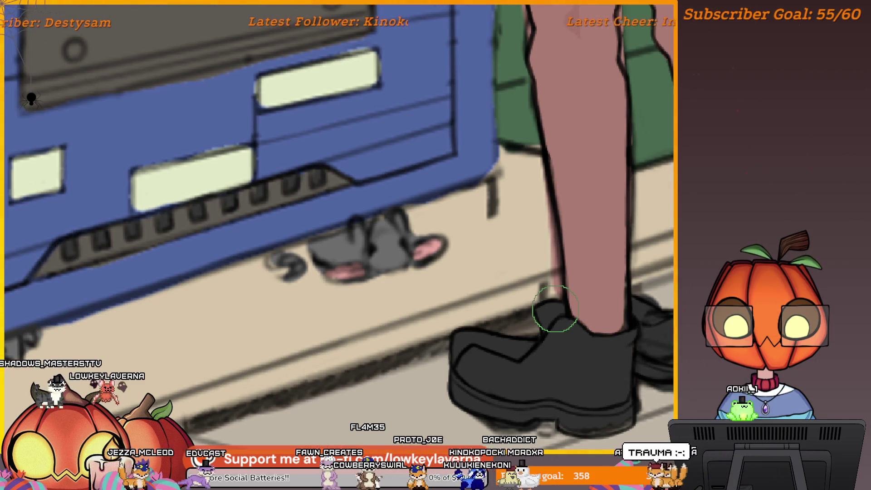
Mirror the canvas horizontally and frame the legs and shoes.
key(m)
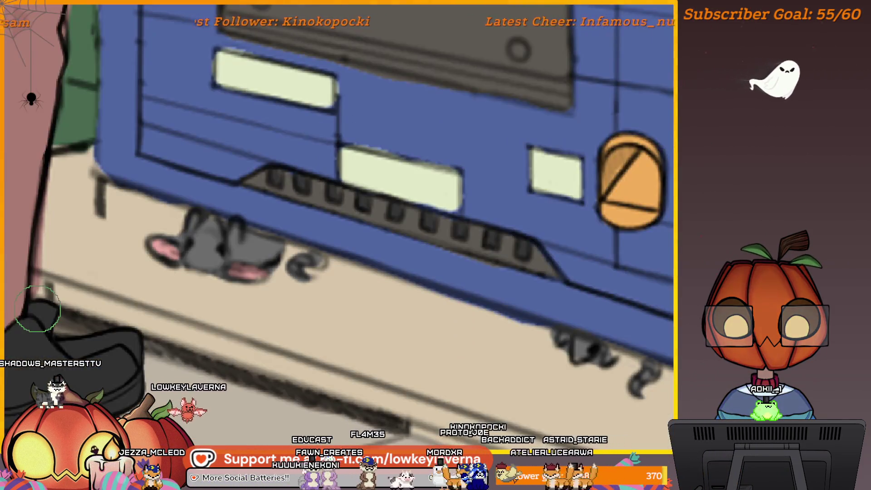
drag(199, 362, 598, 315)
scroll(598, 314, up, 2)
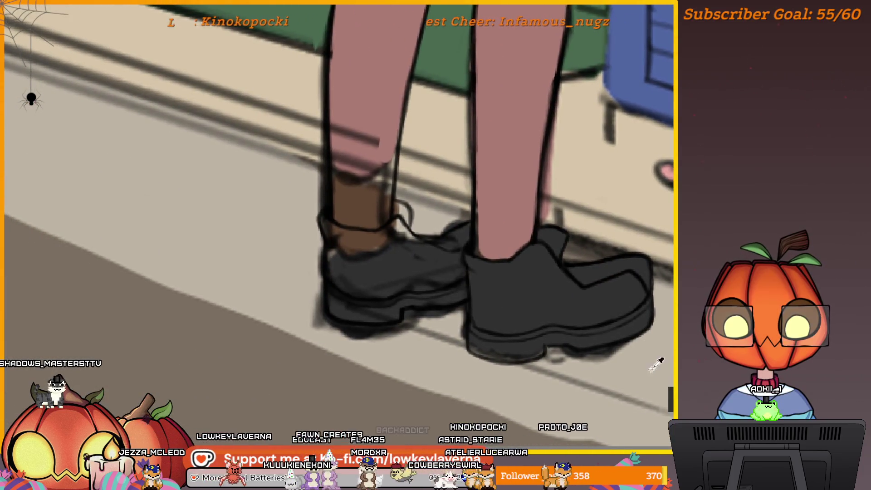
drag(616, 368, 622, 377)
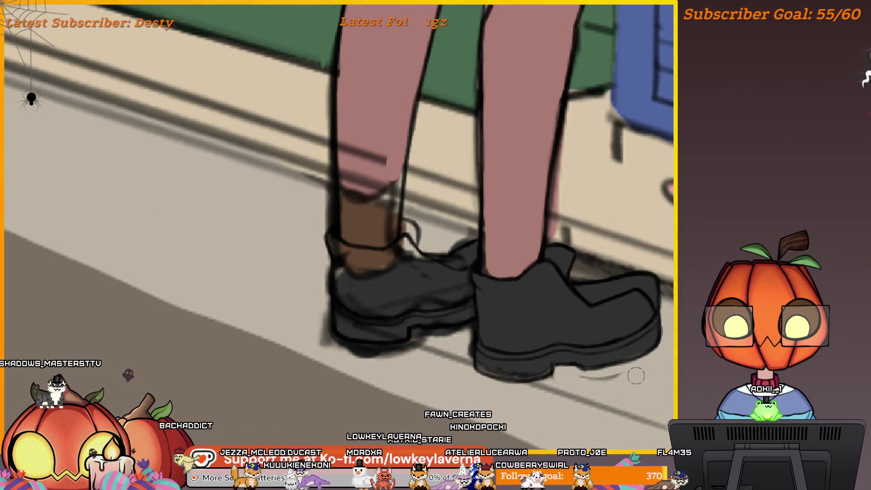
key(])
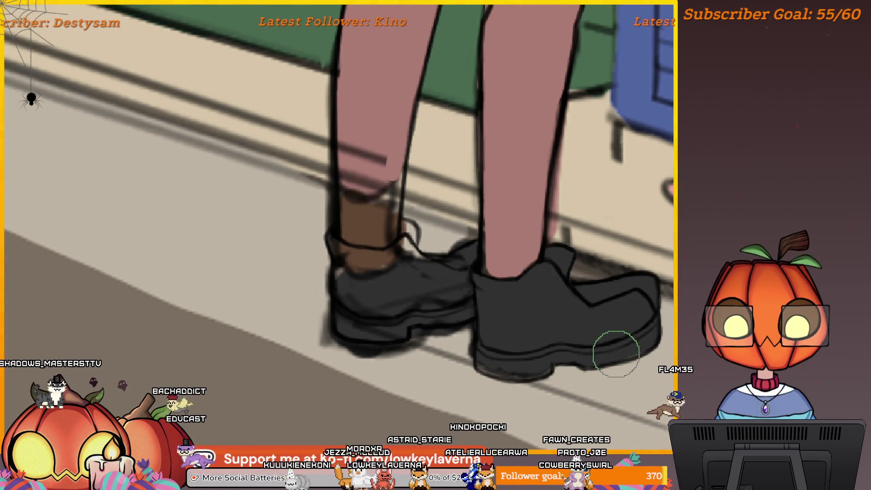
mouse_move(586, 358)
mouse_down()
mouse_move(581, 340)
mouse_move(590, 348)
mouse_up()
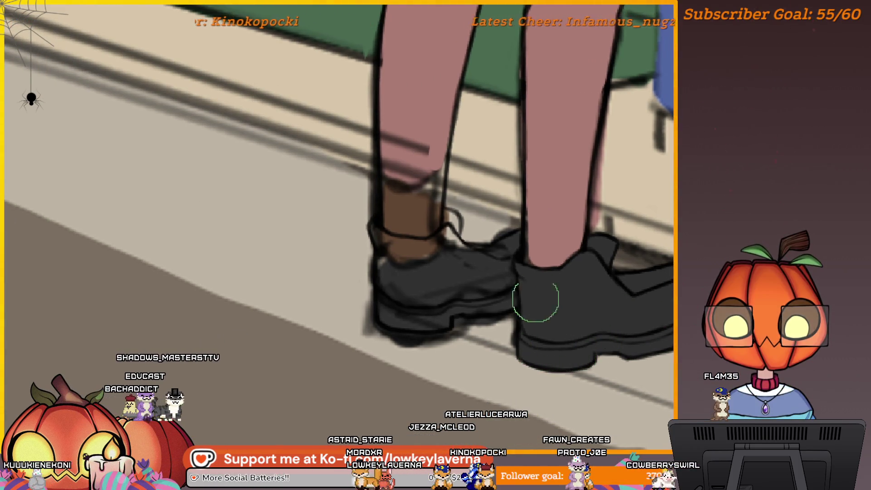
drag(535, 301, 549, 355)
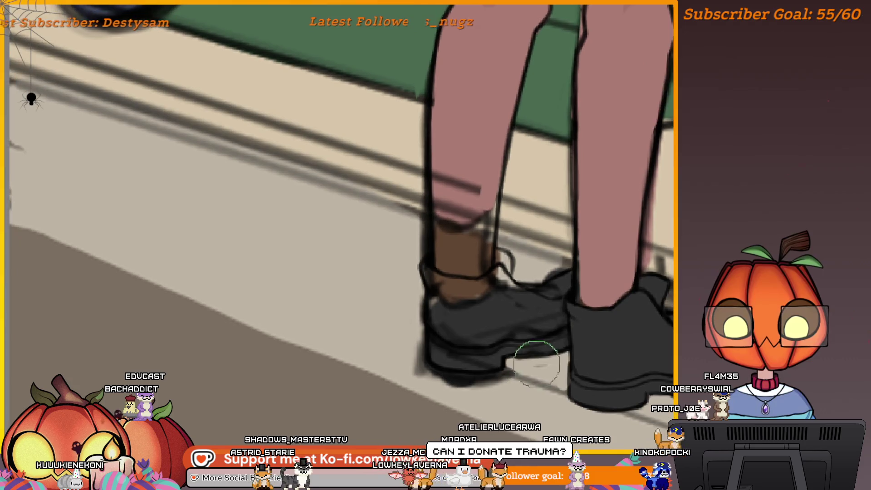
mouse_move(482, 376)
mouse_down()
mouse_move(558, 362)
mouse_move(464, 364)
mouse_up()
Shrink the brush and repaint the bottom edge of the rear shoe's sole.
key(bracketleft)
key(bracketleft)
key(bracketleft)
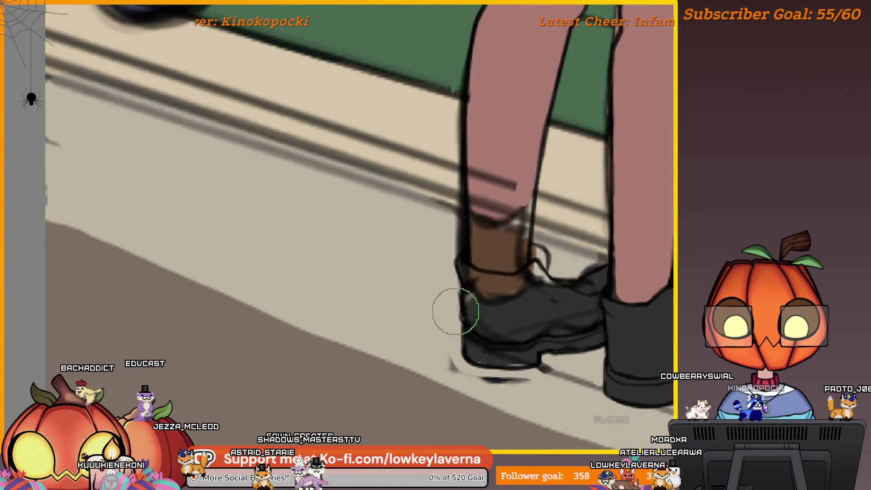
key(bracketleft)
key(bracketleft)
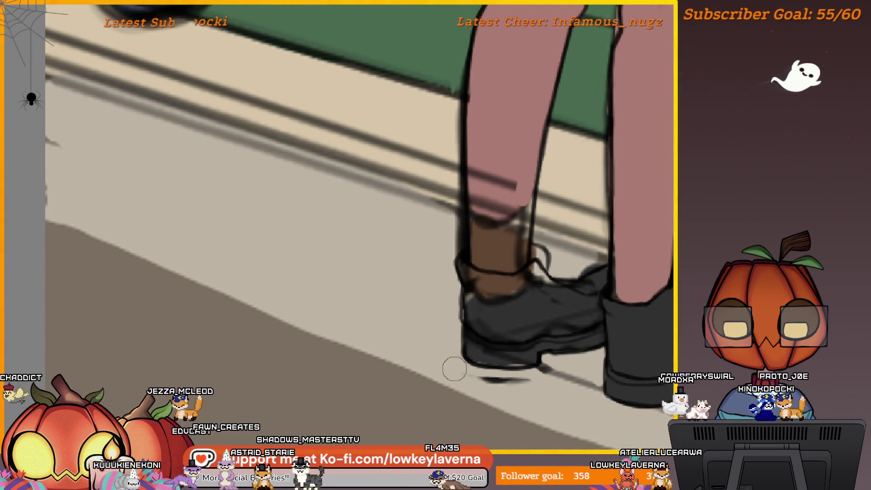
mouse_move(579, 336)
mouse_down()
mouse_move(625, 340)
mouse_move(644, 358)
mouse_move(647, 350)
mouse_move(668, 359)
mouse_up()
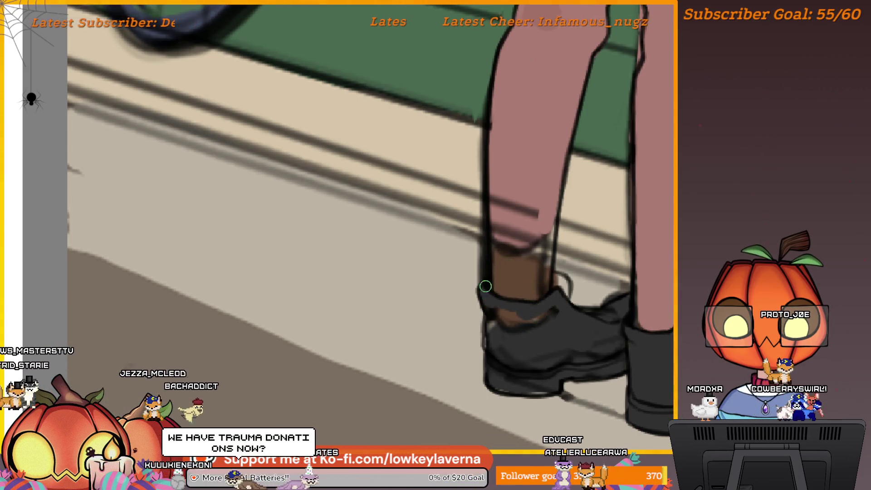
key(bracketright)
key(bracketright)
key(bracketright)
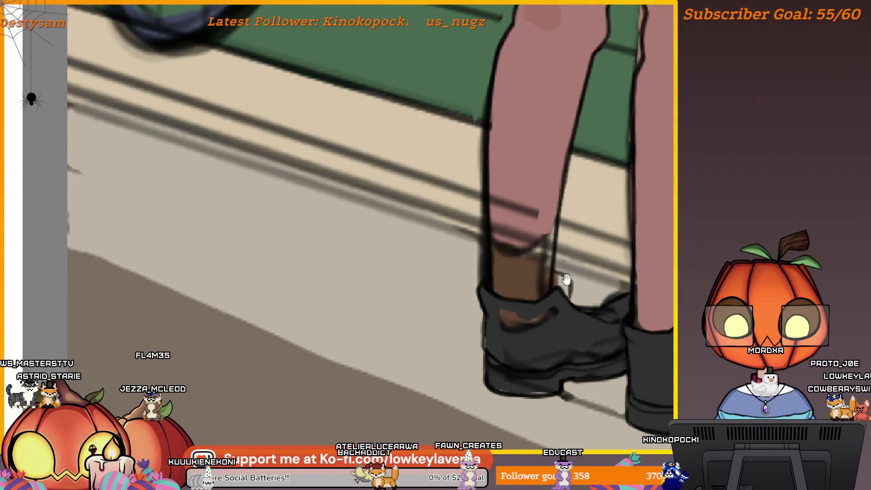
Paint dark over the brown patch on the shoe, then unmirror the canvas and frame both shoes.
drag(566, 279, 613, 272)
drag(598, 312, 568, 324)
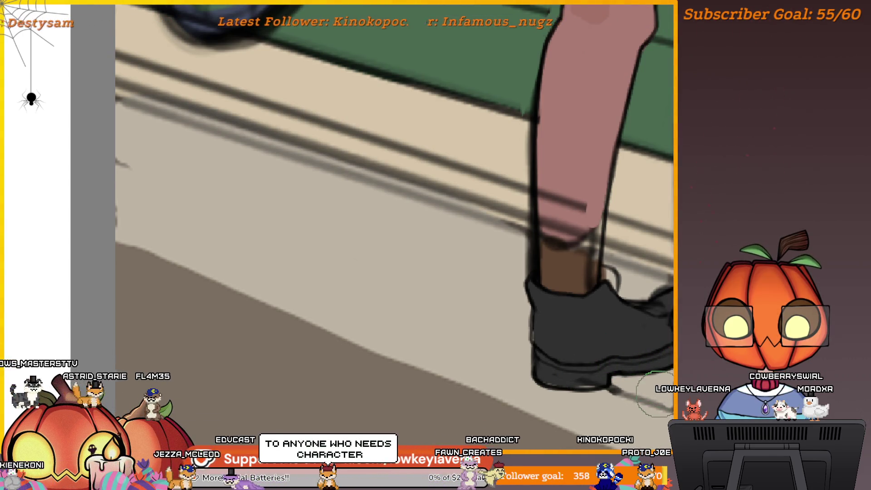
key(m)
mouse_move(122, 273)
mouse_down()
mouse_move(628, 333)
mouse_move(647, 312)
mouse_up()
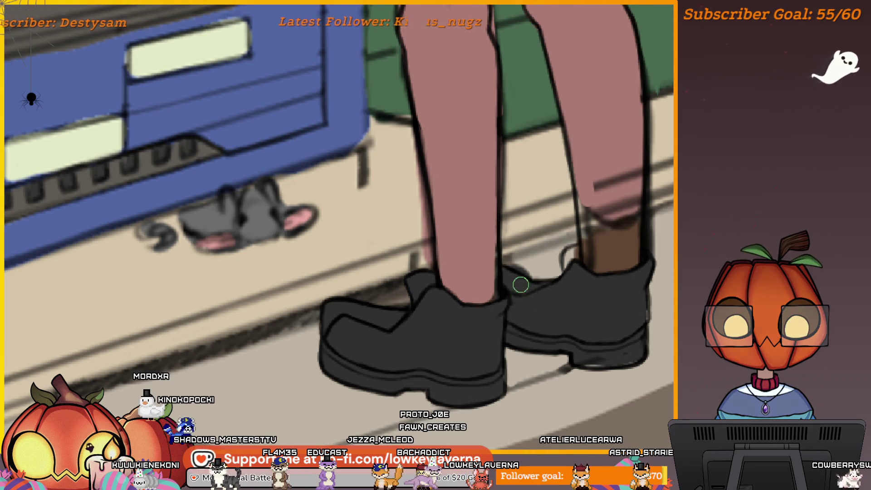
key(bracketleft)
key(bracketleft)
key(bracketright)
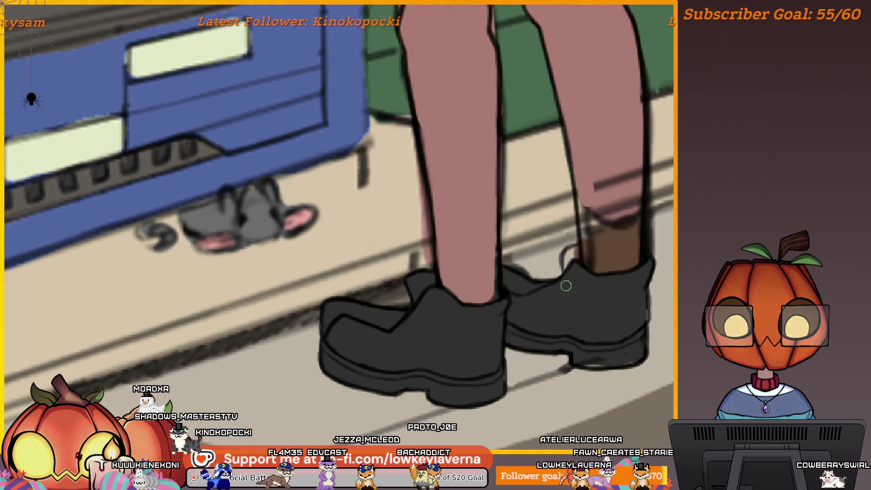
drag(596, 232, 589, 244)
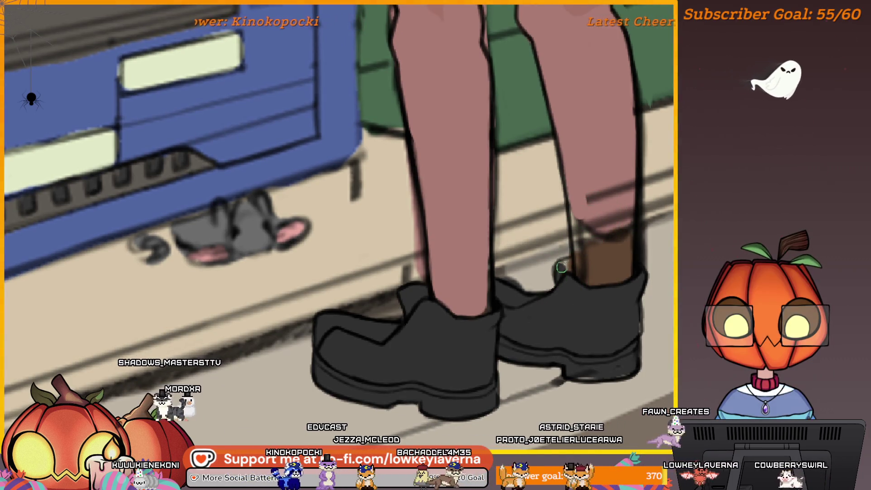
scroll(585, 218, up, 2)
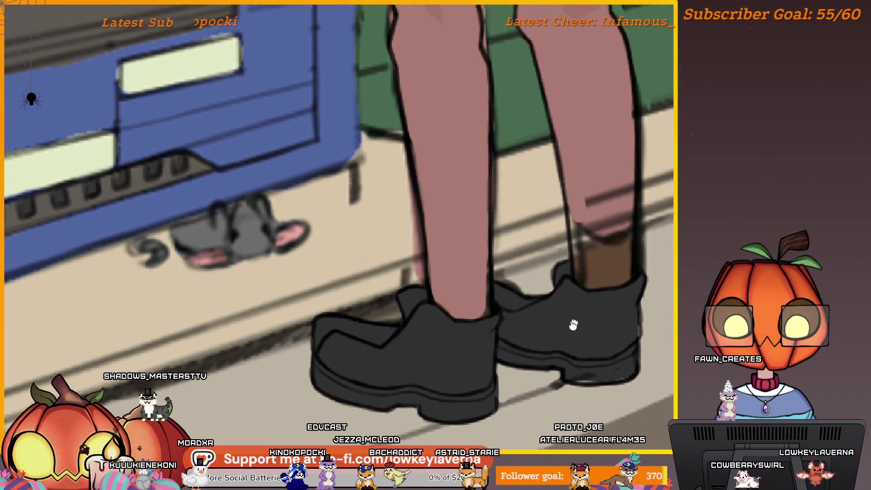
scroll(616, 226, up, 1)
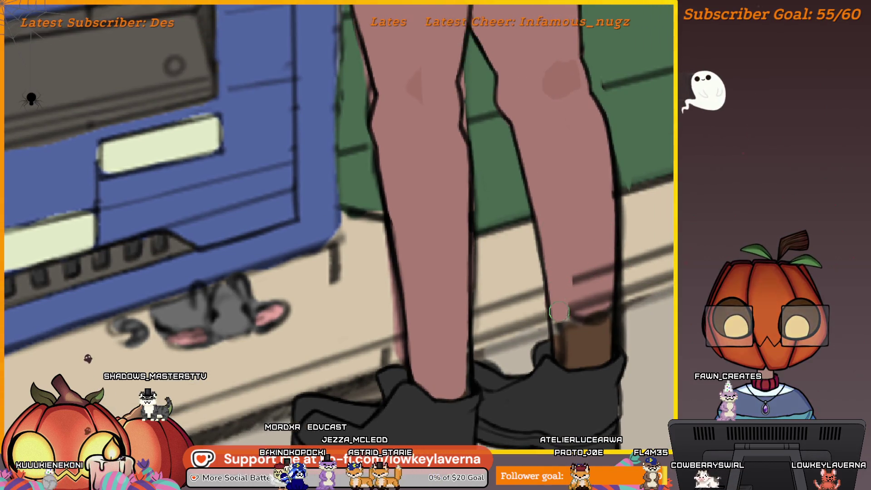
key(bracketright)
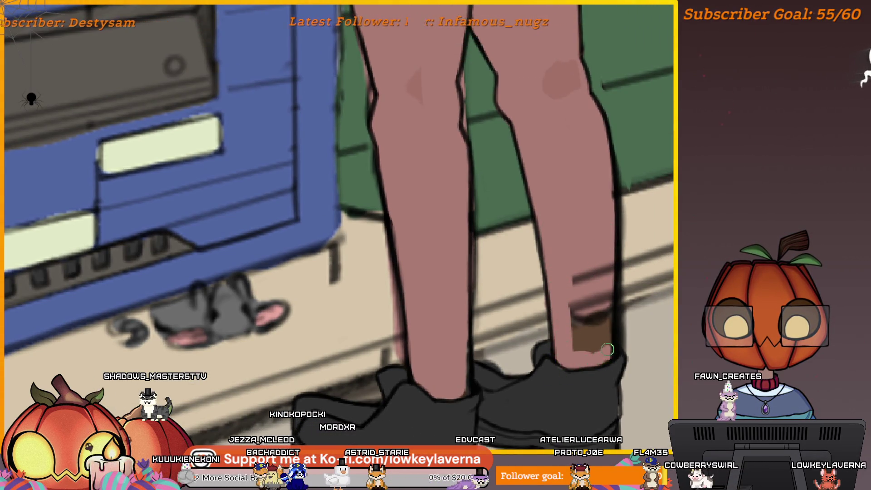
drag(598, 305, 582, 349)
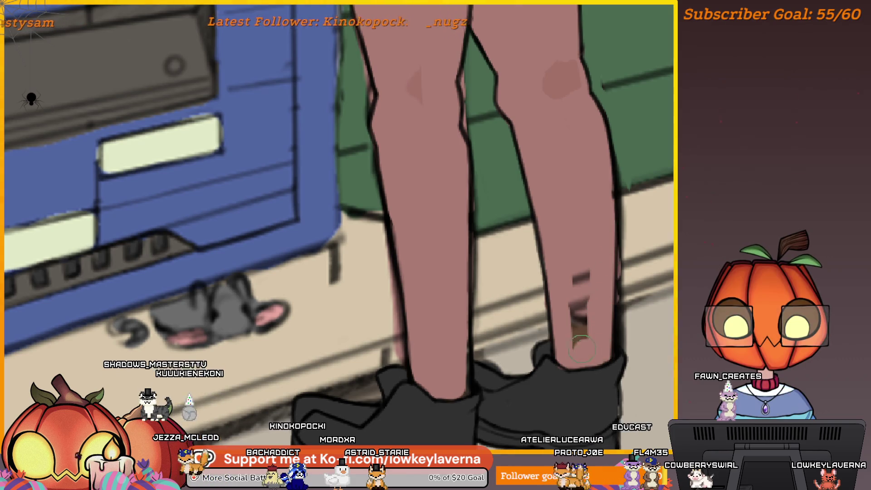
scroll(592, 338, right, 2)
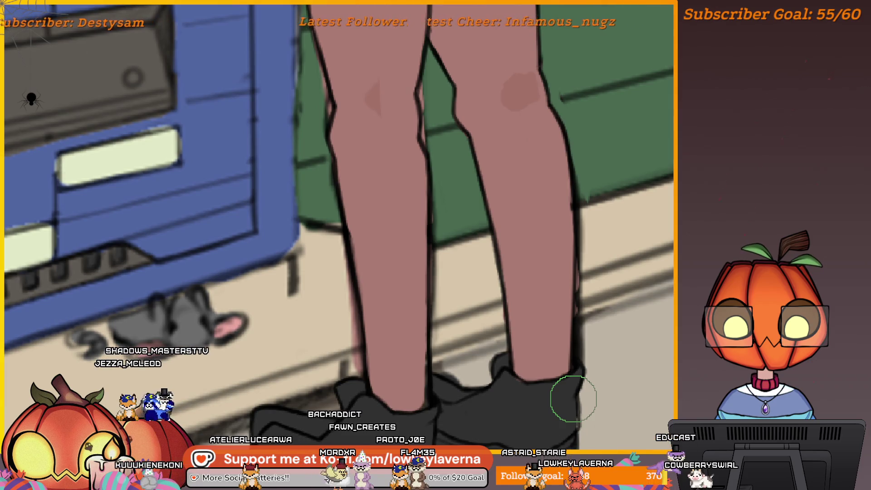
scroll(573, 398, up, 3)
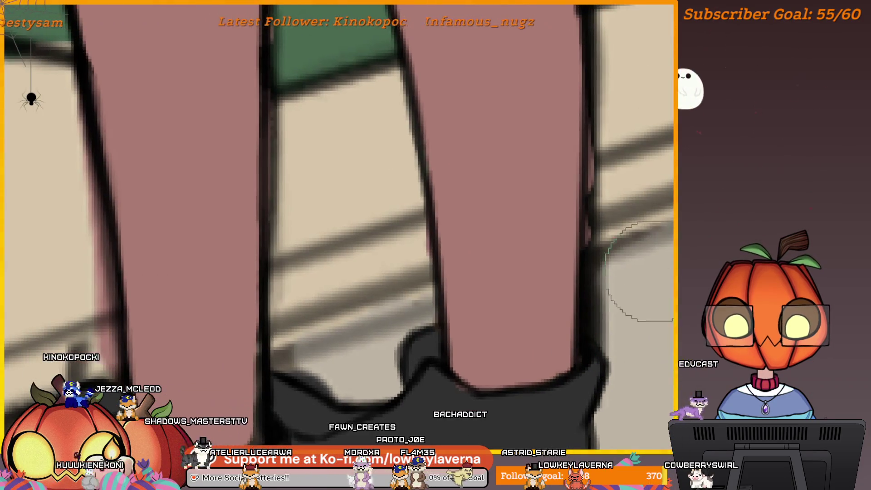
key(bracketleft)
key(bracketleft)
key(bracketleft)
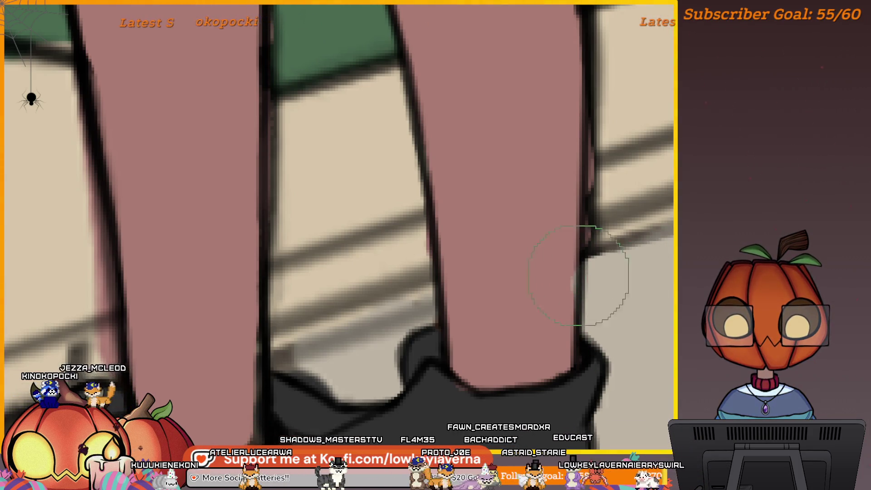
scroll(587, 272, down, 4)
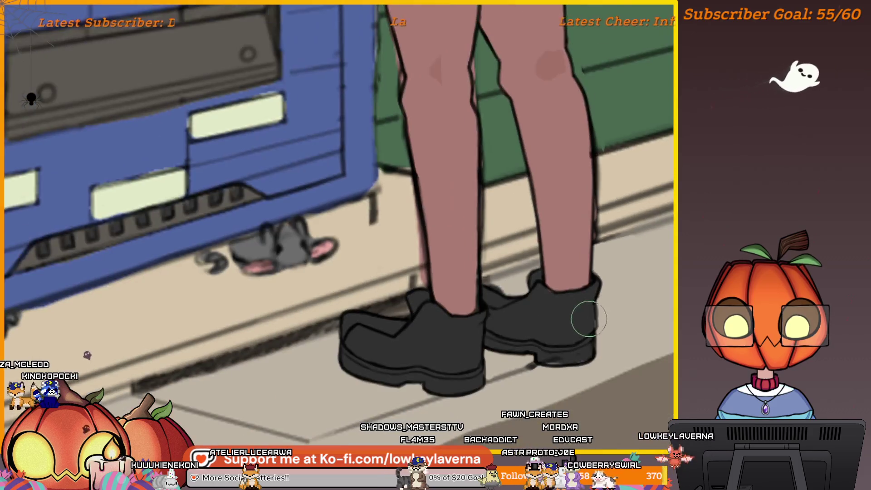
scroll(608, 312, up, 3)
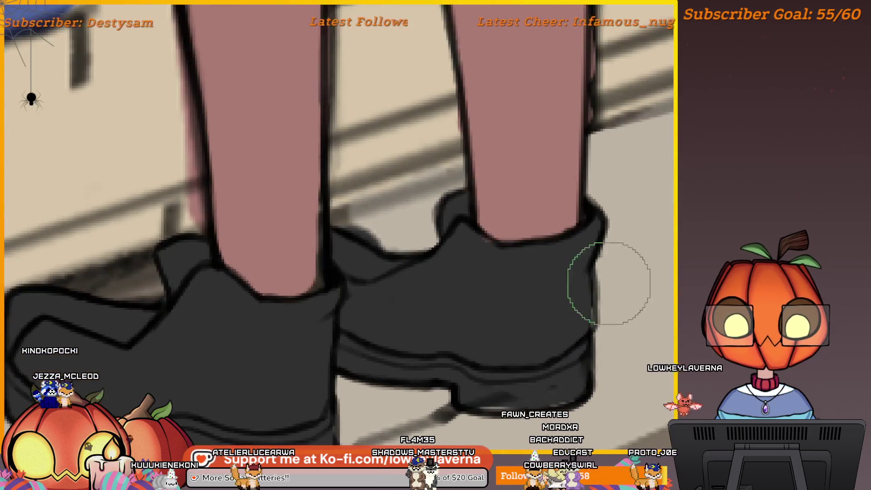
scroll(634, 301, up, 1)
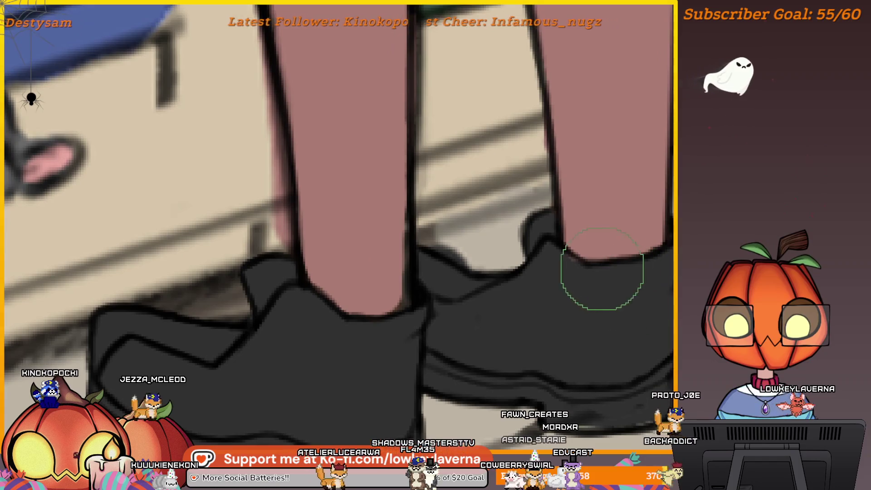
scroll(506, 311, down, 3)
scroll(592, 320, up, 3)
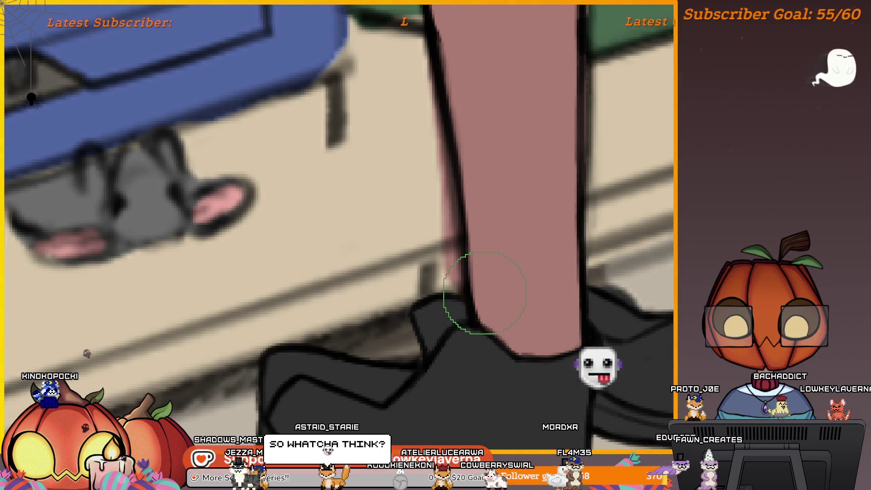
scroll(472, 301, down, 2)
scroll(569, 304, down, 2)
scroll(568, 304, up, 1)
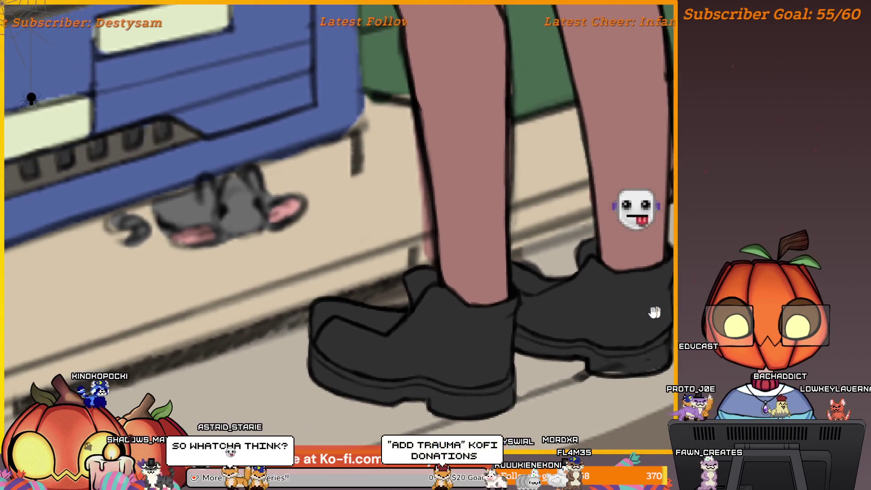
drag(645, 317, 606, 342)
key(bracketright)
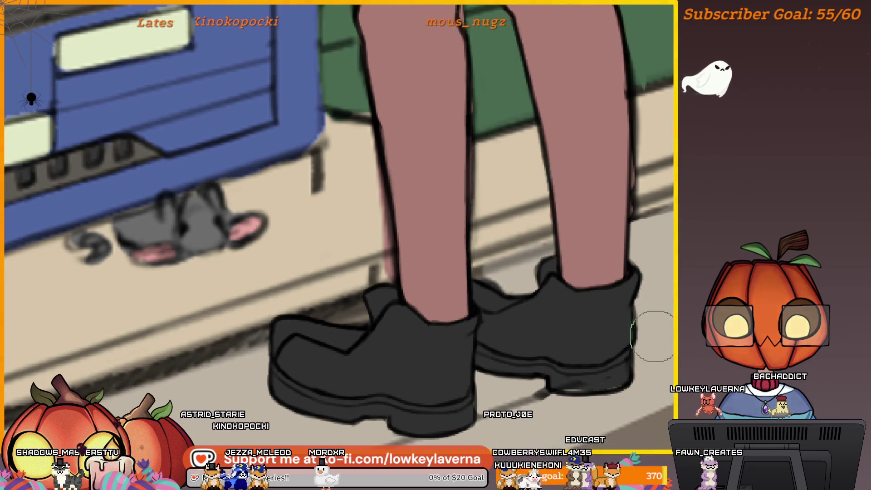
drag(612, 380, 675, 355)
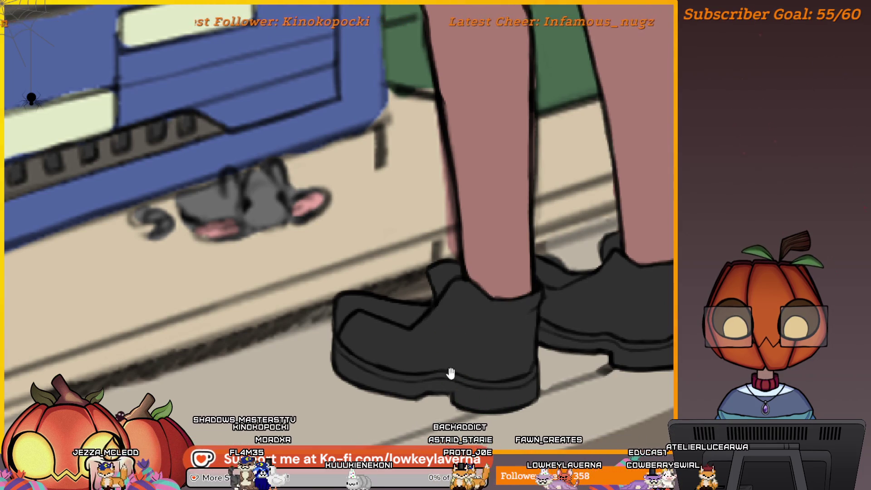
drag(450, 373, 521, 382)
drag(564, 340, 455, 365)
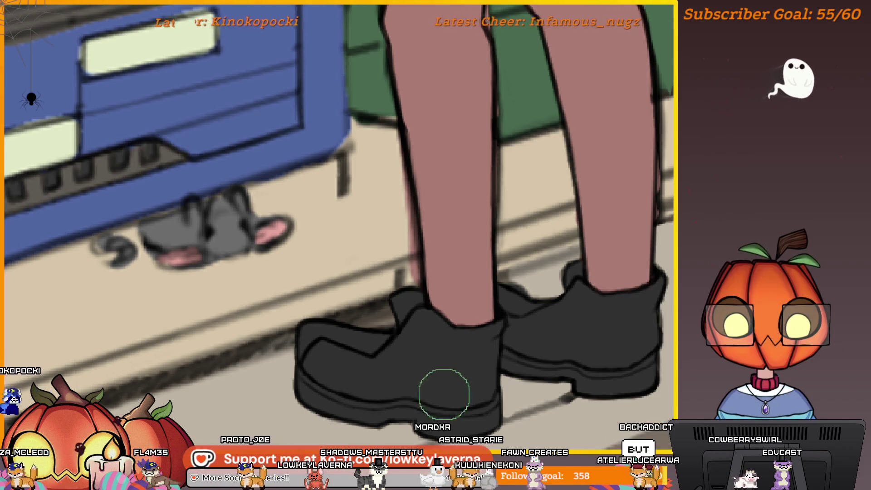
mouse_move(511, 369)
mouse_down()
mouse_move(560, 362)
mouse_move(553, 352)
mouse_move(583, 321)
mouse_up()
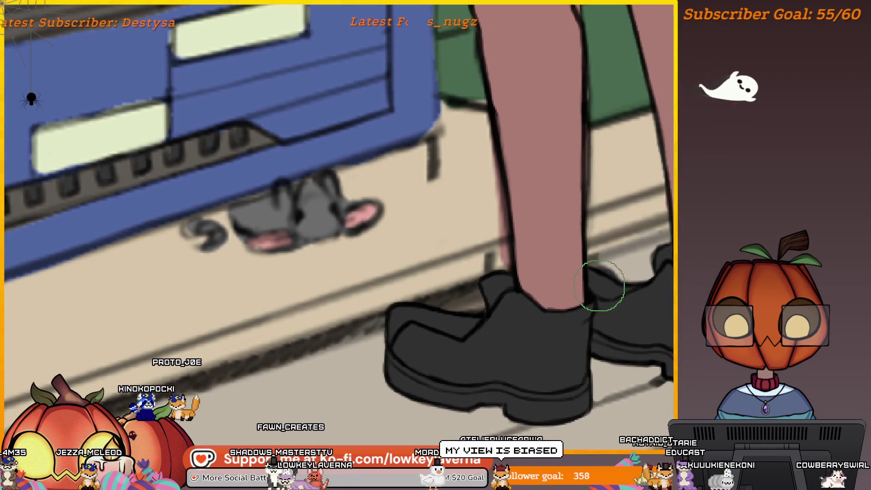
drag(599, 286, 535, 317)
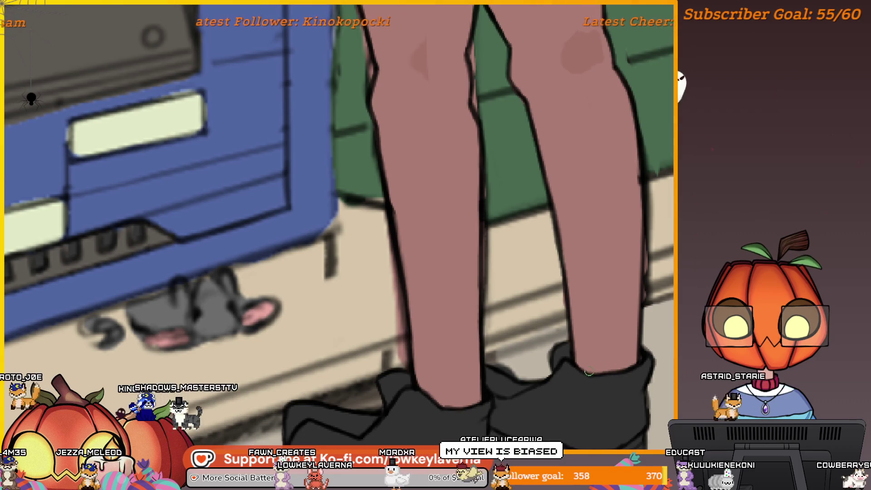
scroll(574, 340, down, 2)
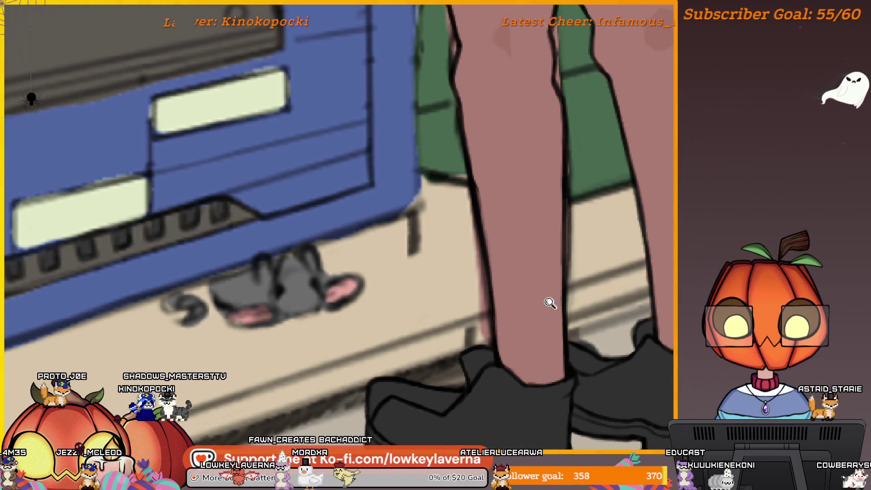
scroll(550, 302, down, 1)
scroll(575, 332, down, 1)
scroll(529, 284, up, 2)
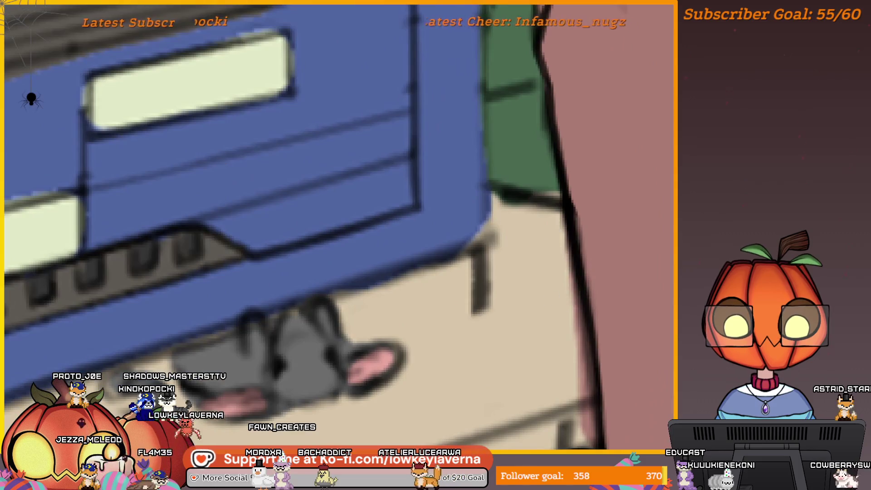
scroll(548, 188, up, 1)
scroll(562, 244, down, 2)
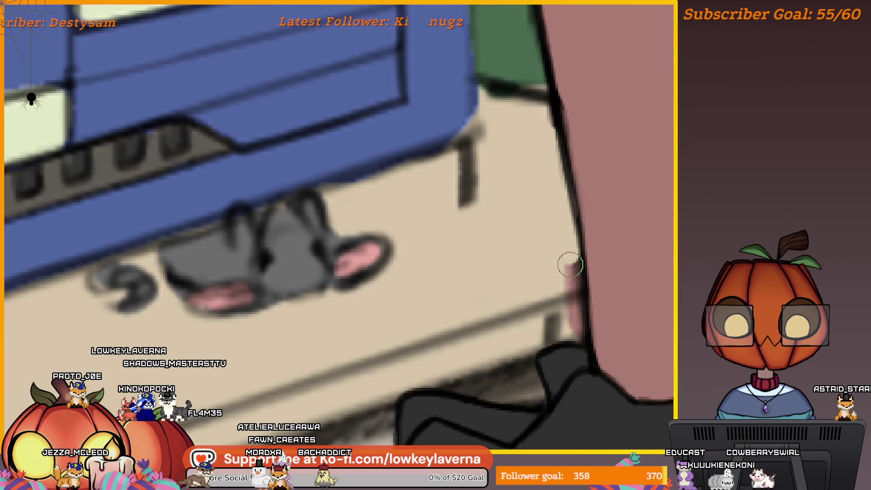
drag(565, 305, 601, 286)
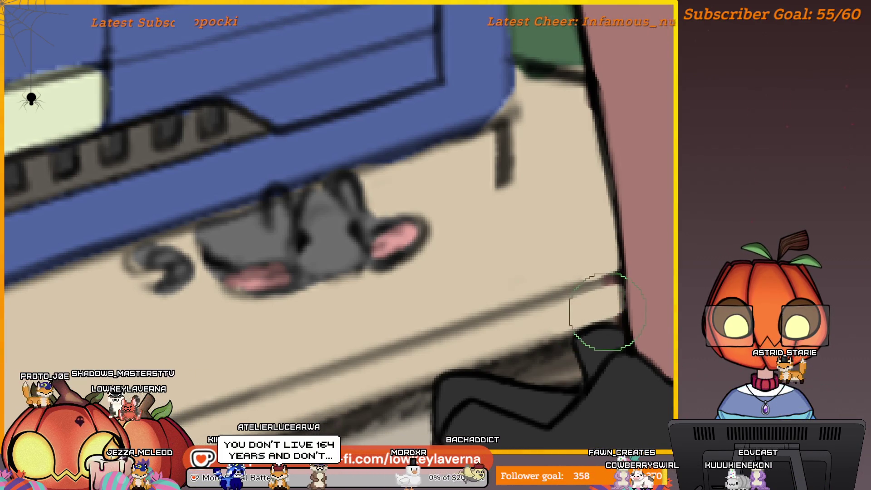
scroll(596, 313, down, 2)
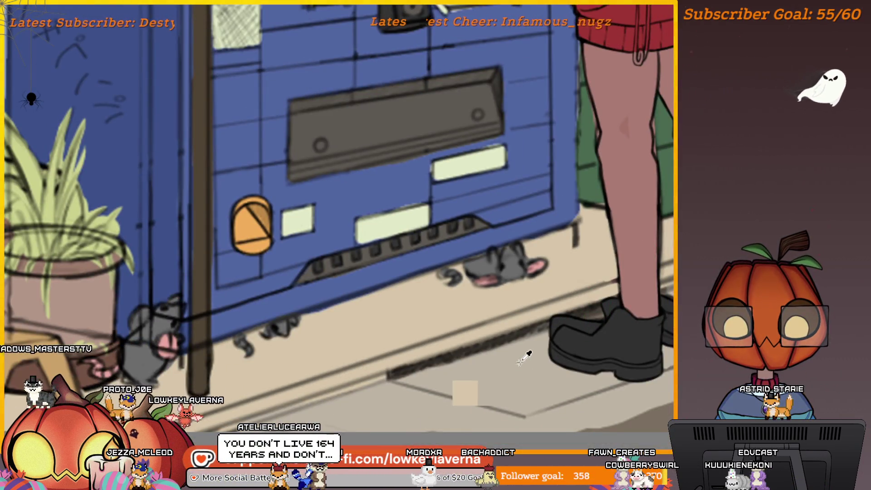
drag(587, 313, 661, 240)
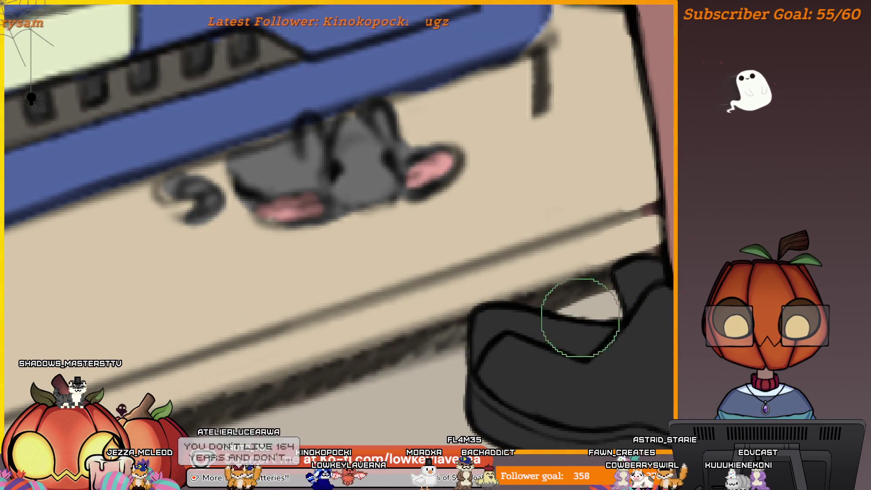
drag(573, 317, 536, 349)
mouse_move(573, 303)
mouse_down()
mouse_move(630, 256)
mouse_move(602, 296)
mouse_move(572, 297)
mouse_up()
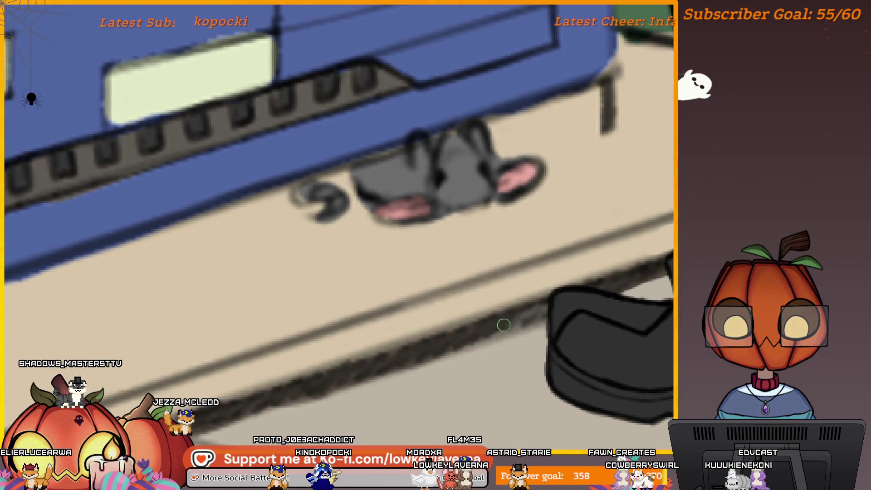
key(bracketright)
key(bracketright)
key(bracketright)
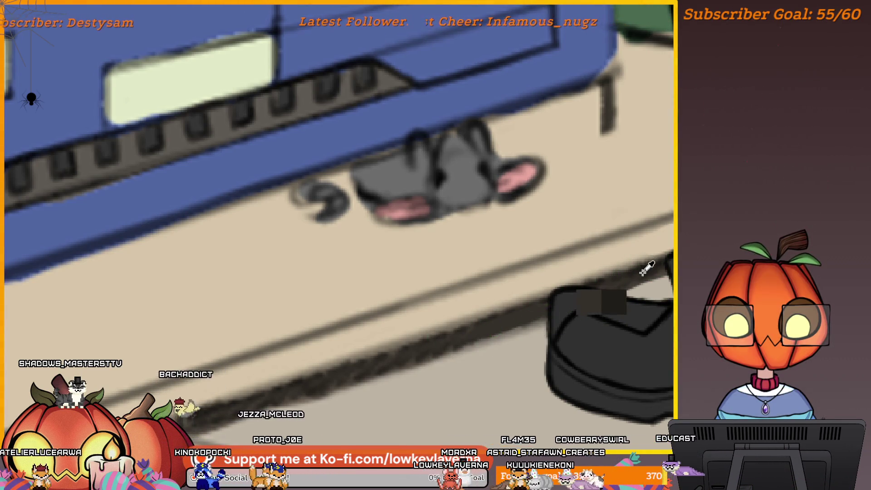
drag(622, 272, 610, 284)
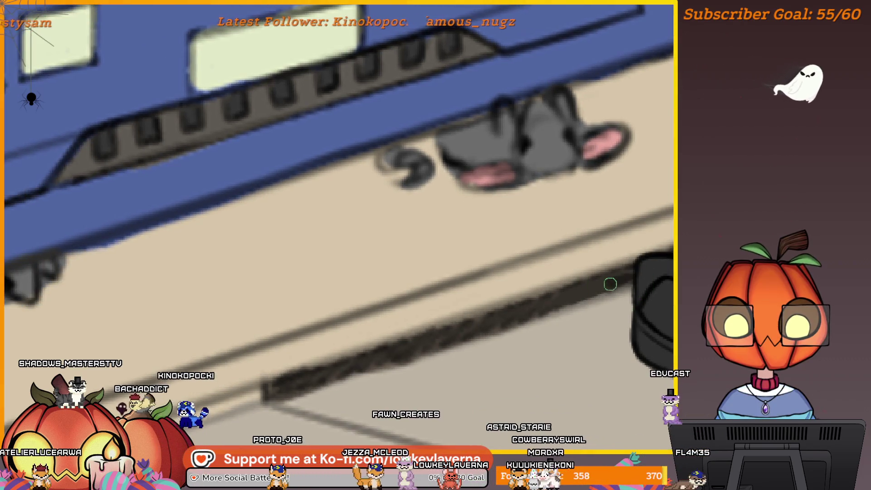
drag(566, 301, 615, 278)
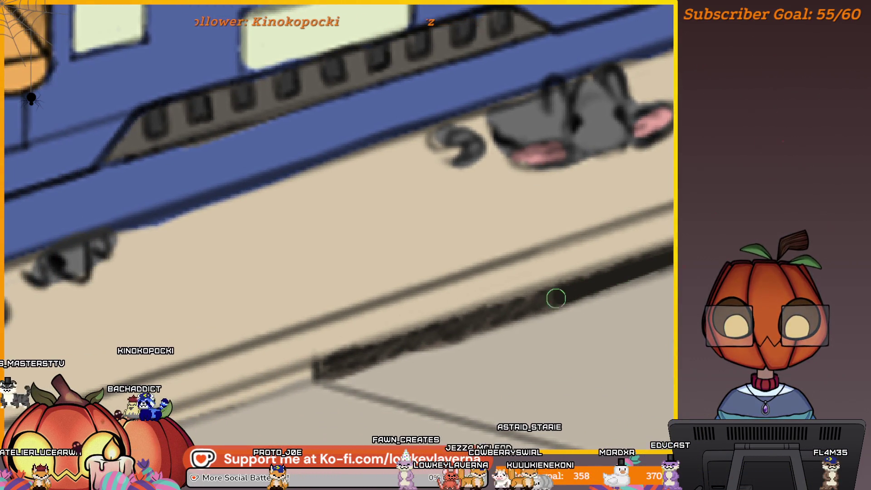
scroll(669, 245, down, 4)
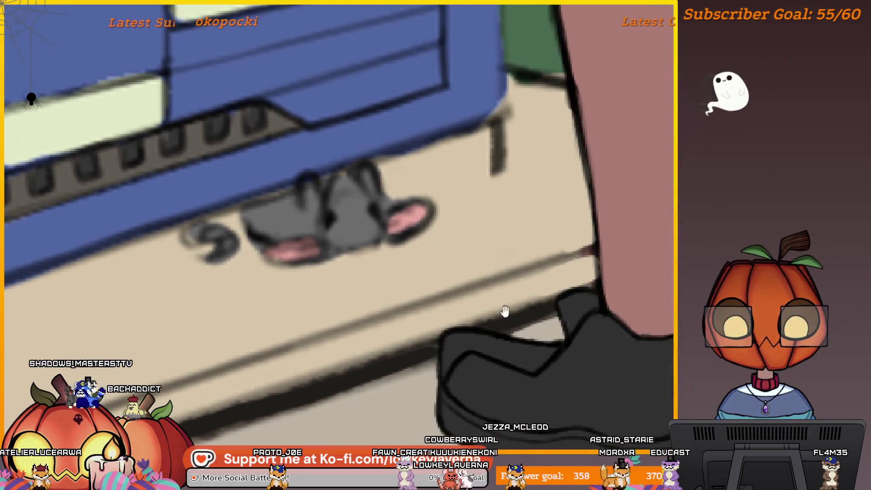
scroll(627, 288, down, 3)
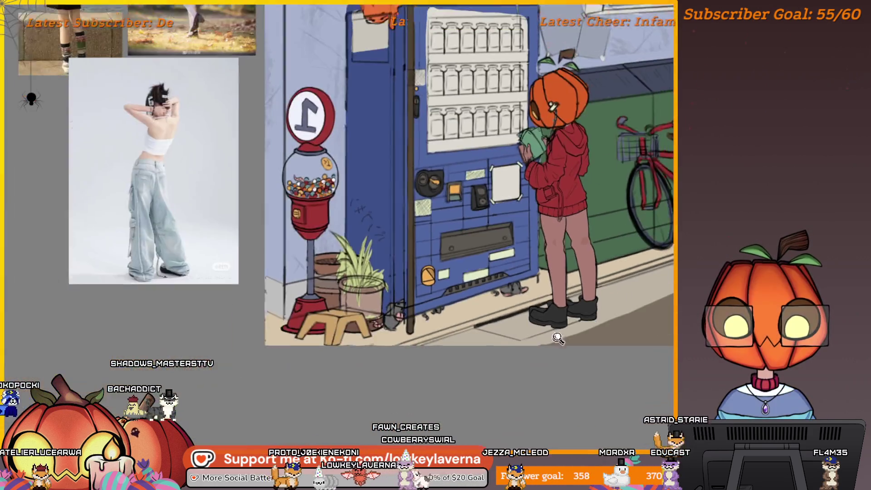
Zoom out to the whole illustration, then zoom back in and center the view on the shoes.
drag(725, 295, 544, 297)
scroll(307, 290, up, 5)
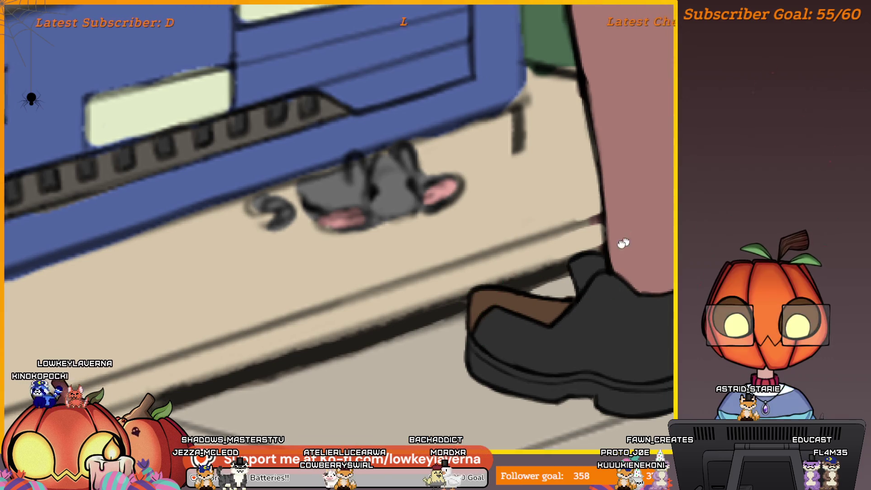
scroll(623, 243, up, 2)
drag(654, 295, 541, 309)
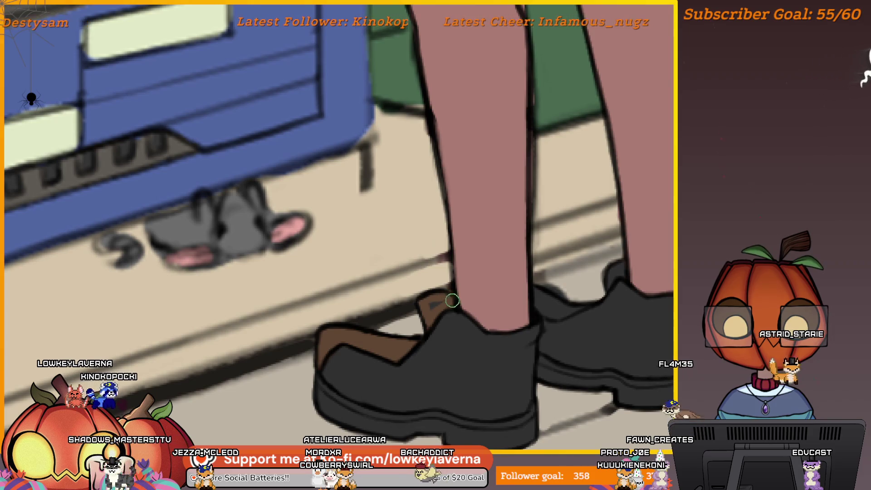
scroll(496, 310, down, 1)
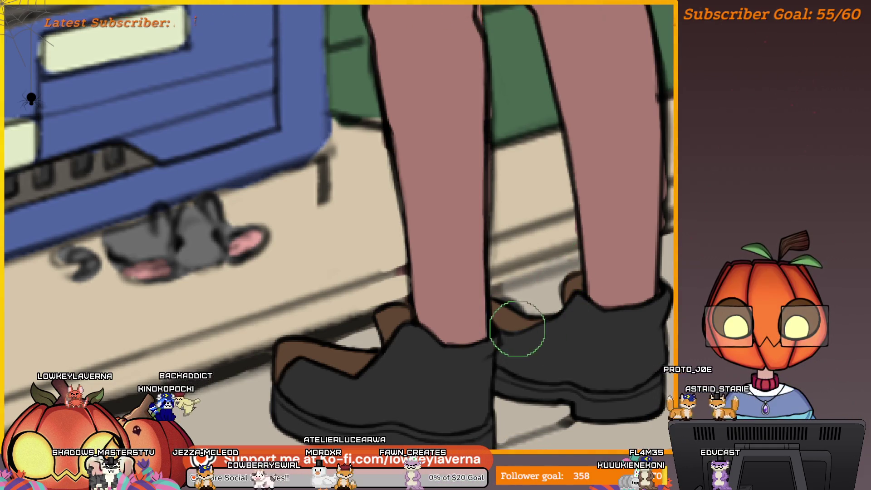
scroll(555, 312, down, 5)
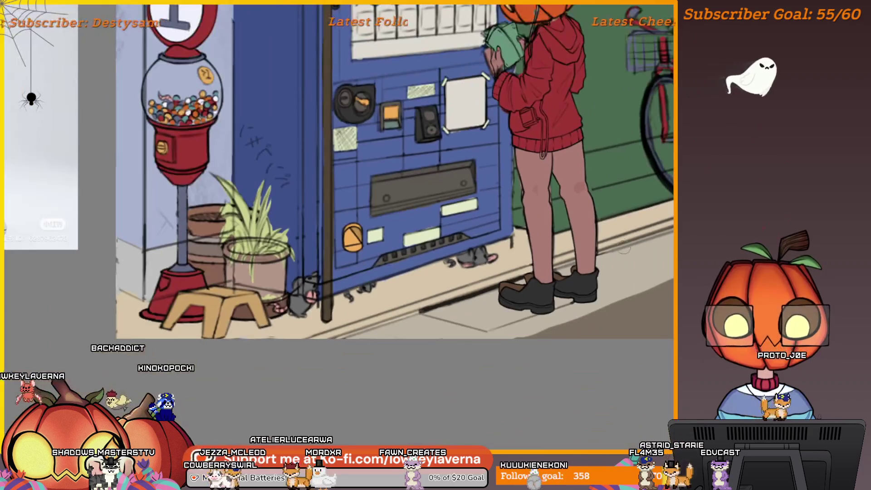
scroll(600, 310, up, 2)
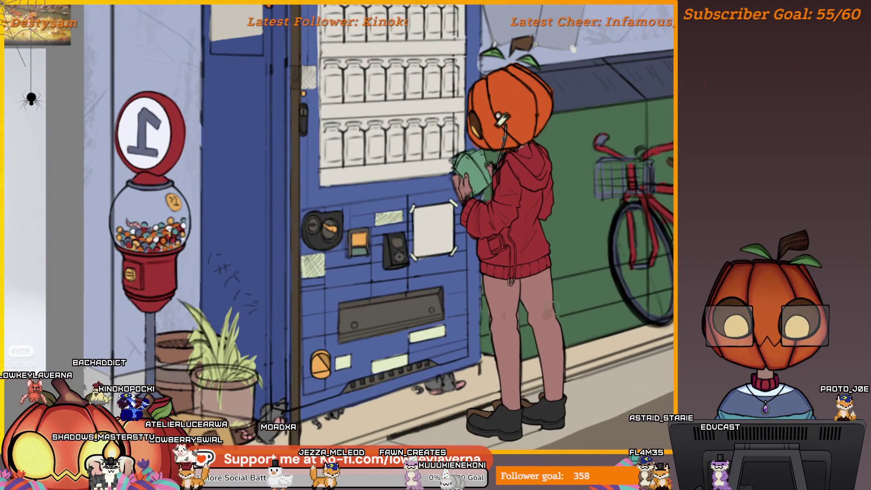
scroll(539, 320, up, 3)
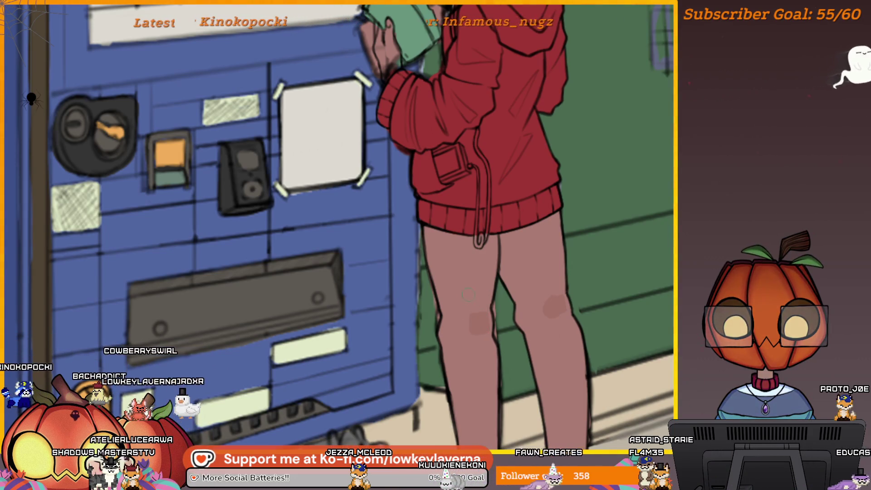
drag(553, 231, 549, 272)
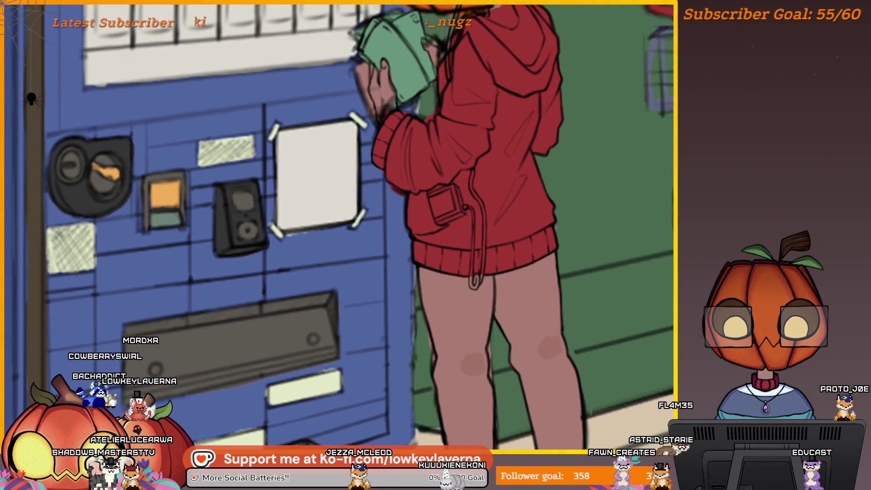
drag(515, 92, 535, 309)
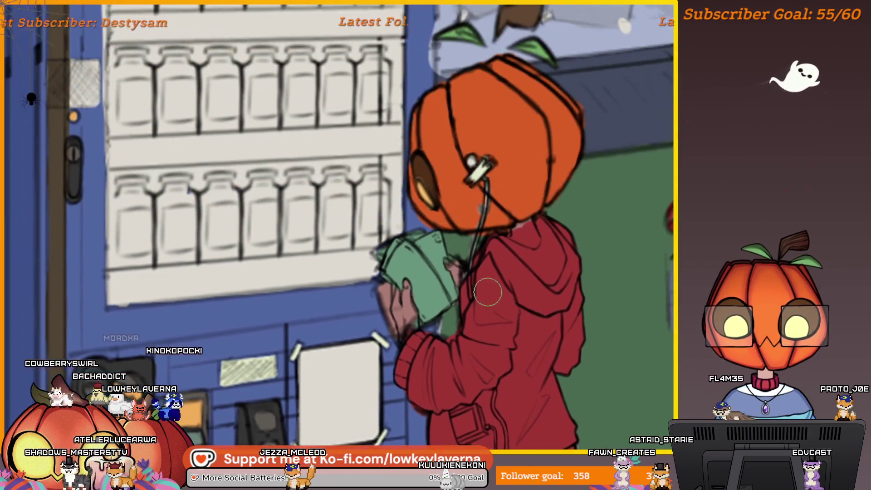
mouse_move(410, 322)
mouse_down()
mouse_move(455, 273)
mouse_move(455, 251)
mouse_up()
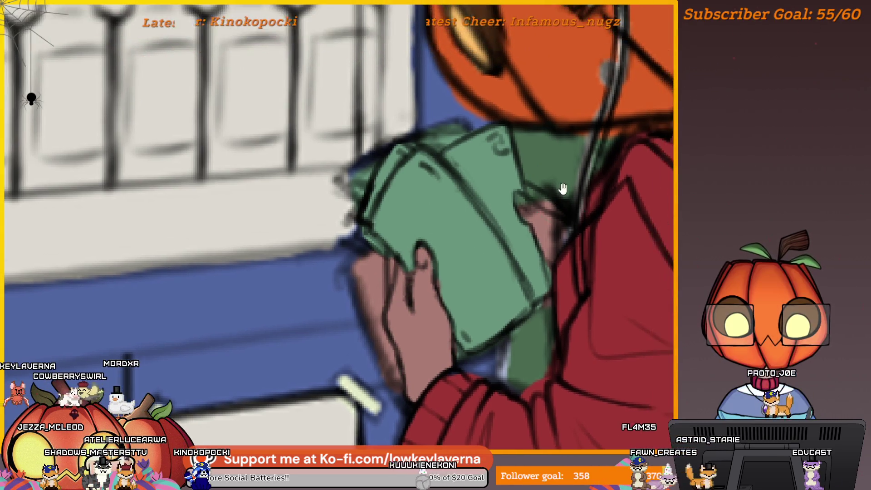
scroll(433, 229, up, 1)
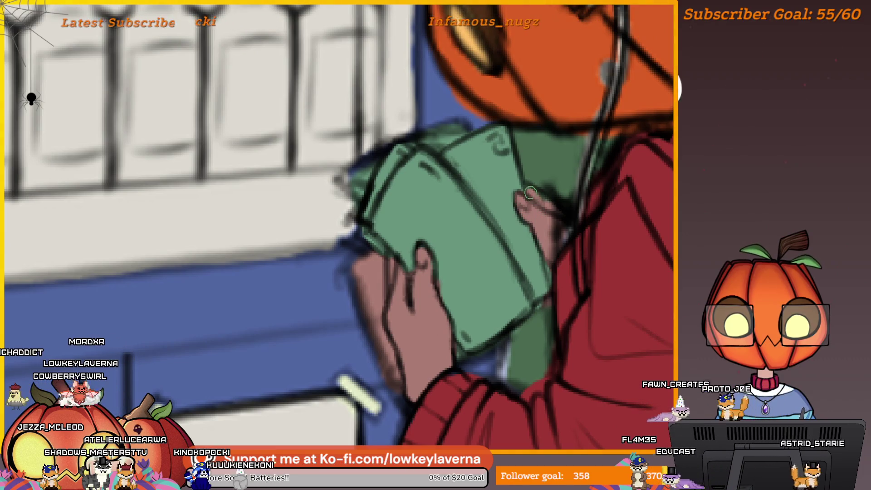
drag(564, 210, 559, 222)
scroll(559, 223, up, 2)
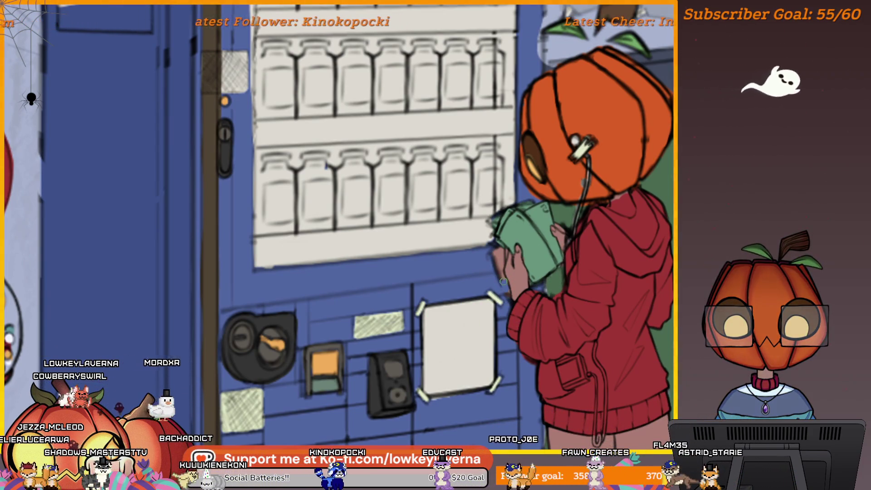
mouse_move(494, 261)
mouse_down()
mouse_move(562, 156)
mouse_move(565, 229)
mouse_up()
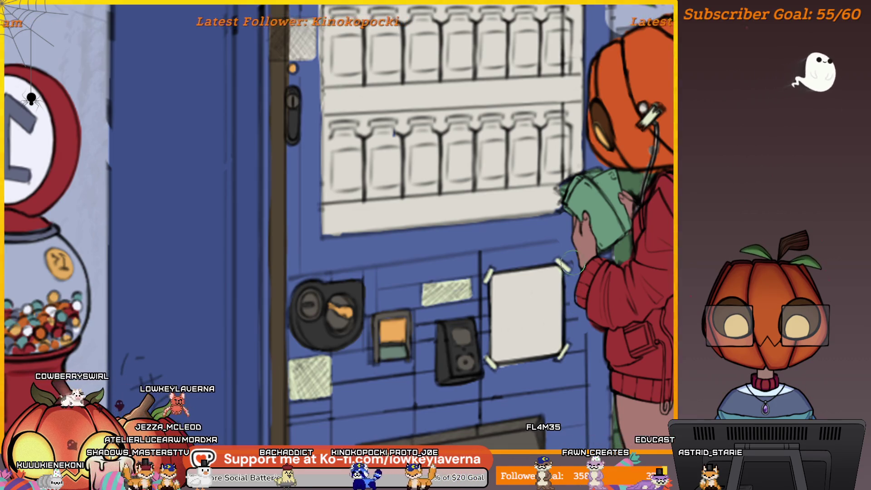
scroll(564, 249, down, 3)
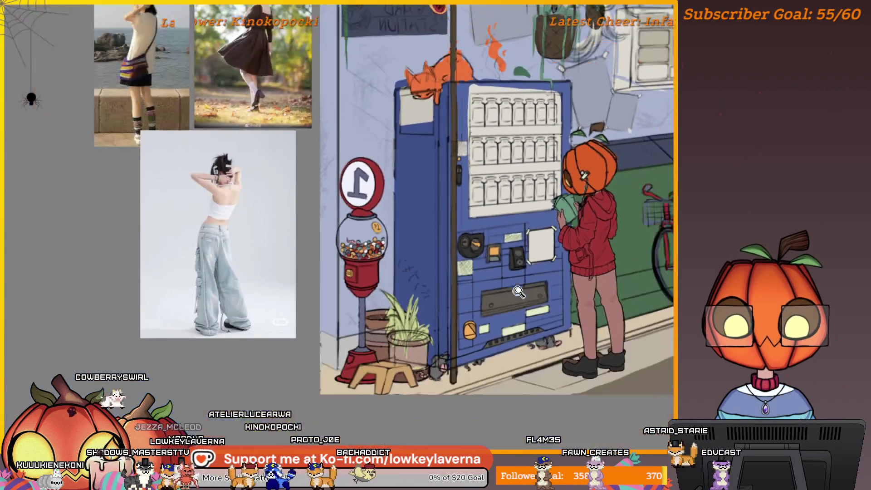
Pan across the scene, mirror the canvas with M, and zoom in on the pumpkin-head figure.
mouse_move(654, 361)
mouse_down()
mouse_move(593, 331)
mouse_move(594, 347)
mouse_up()
scroll(483, 249, up, 5)
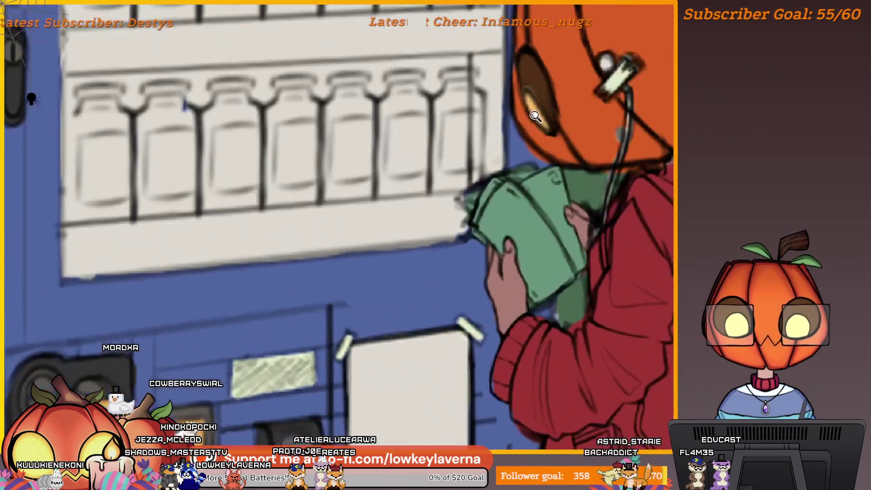
scroll(525, 216, down, 5)
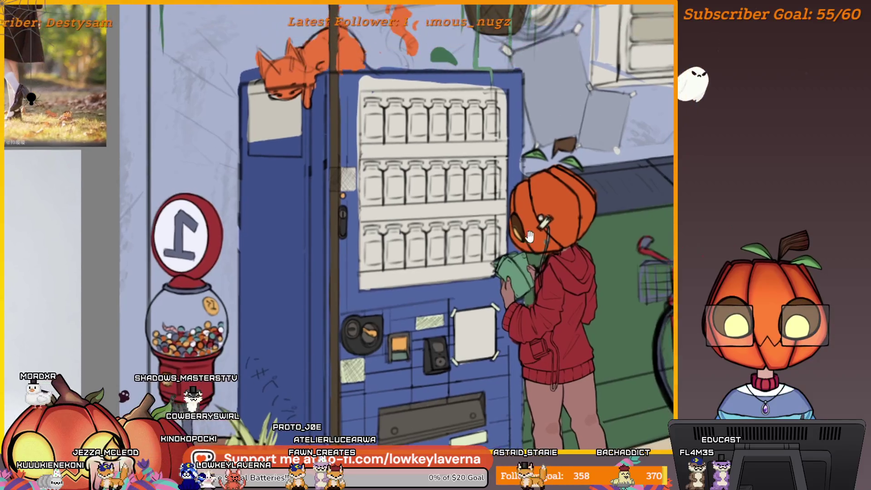
scroll(494, 274, up, 3)
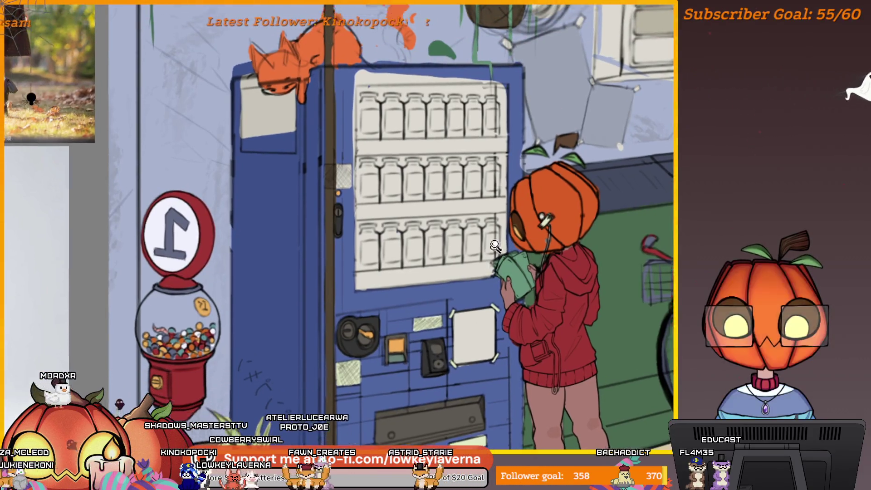
scroll(503, 237, down, 5)
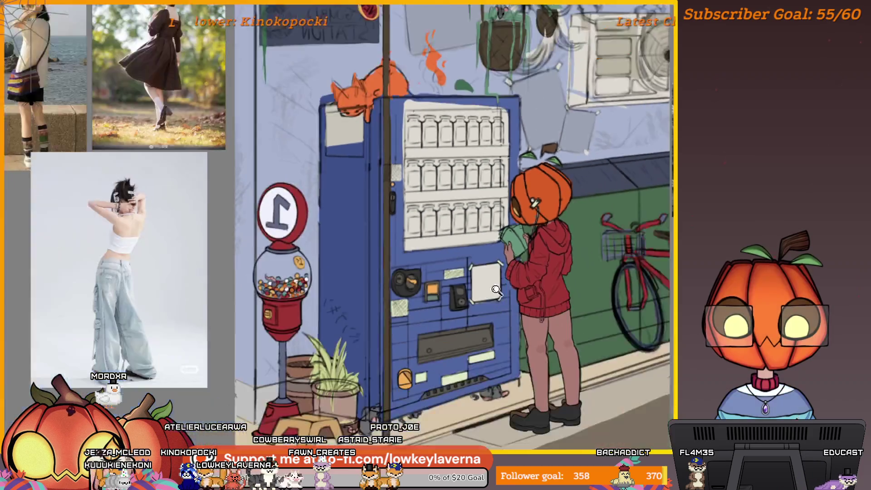
key(m)
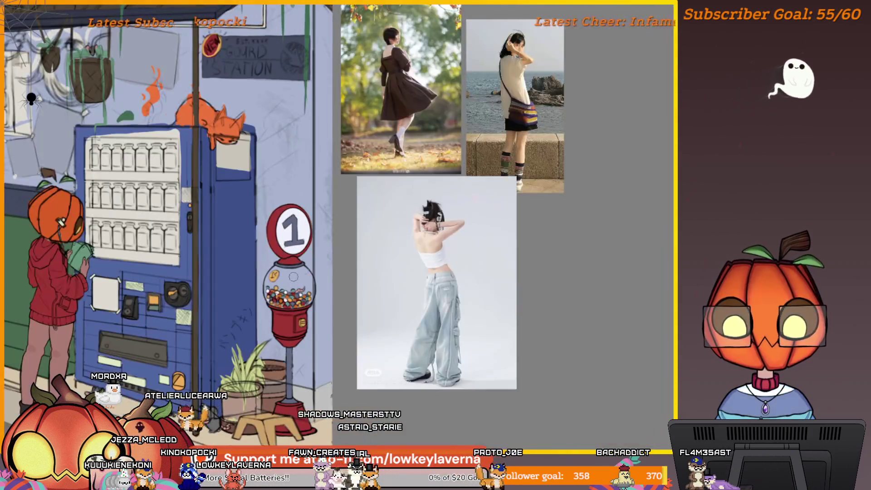
scroll(602, 308, up, 3)
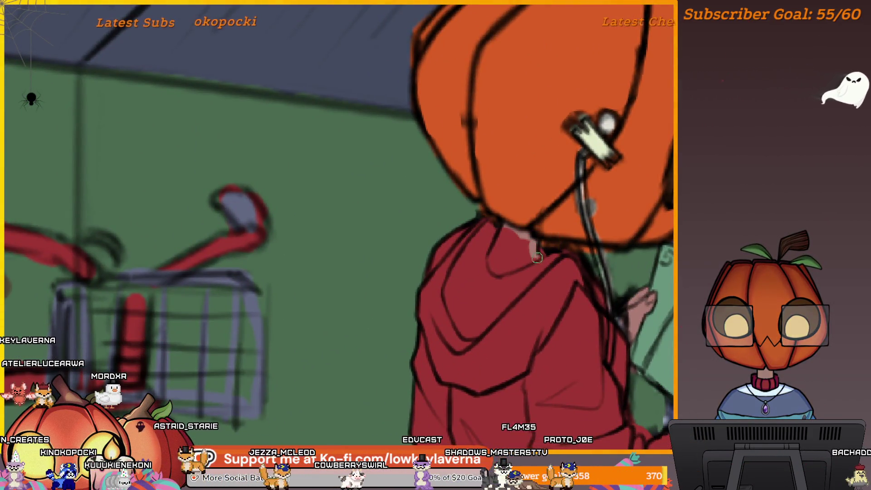
Paint a pinkish stroke down from the neck, switching the brush between tiny and large sizes.
drag(537, 257, 507, 269)
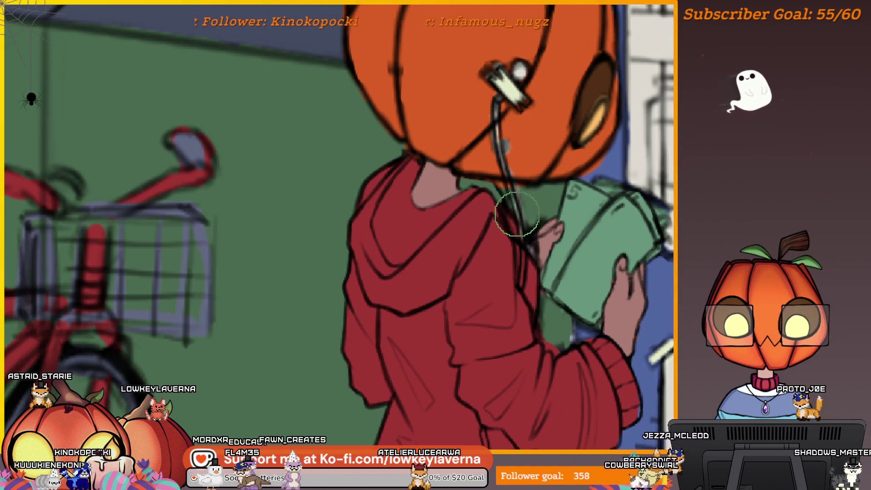
key(bracketleft)
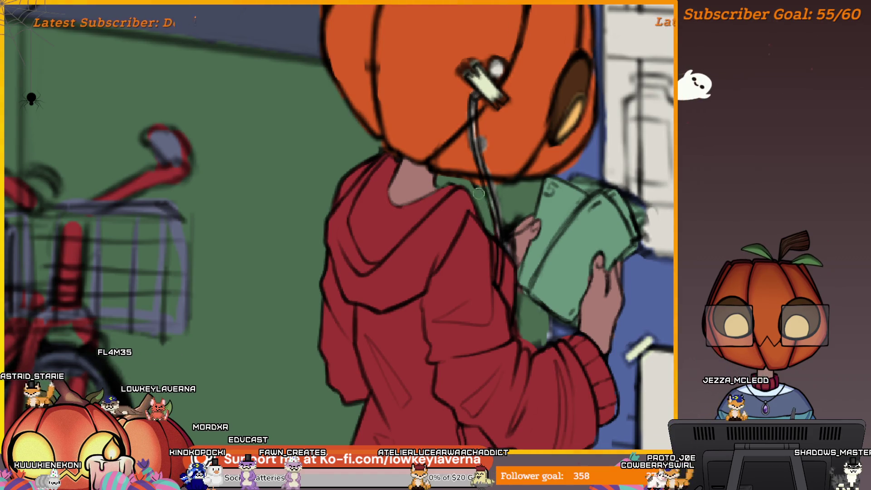
key(bracketright)
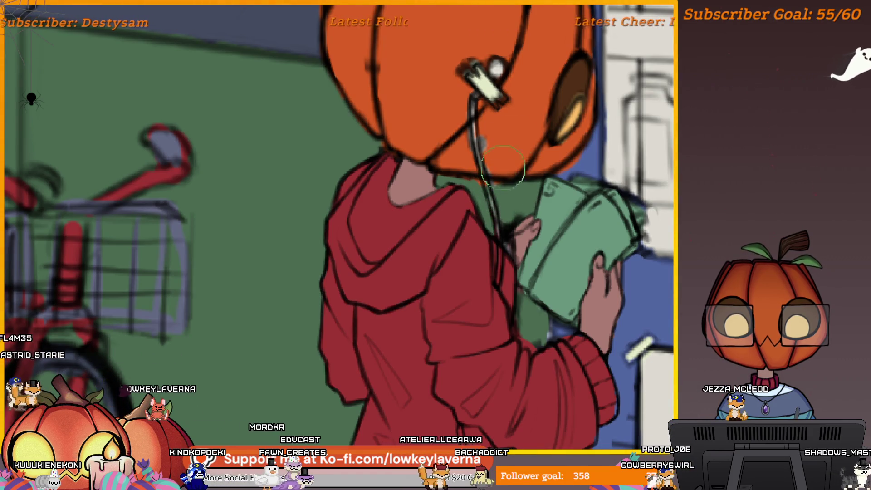
scroll(500, 207, up, 2)
key(bracketleft)
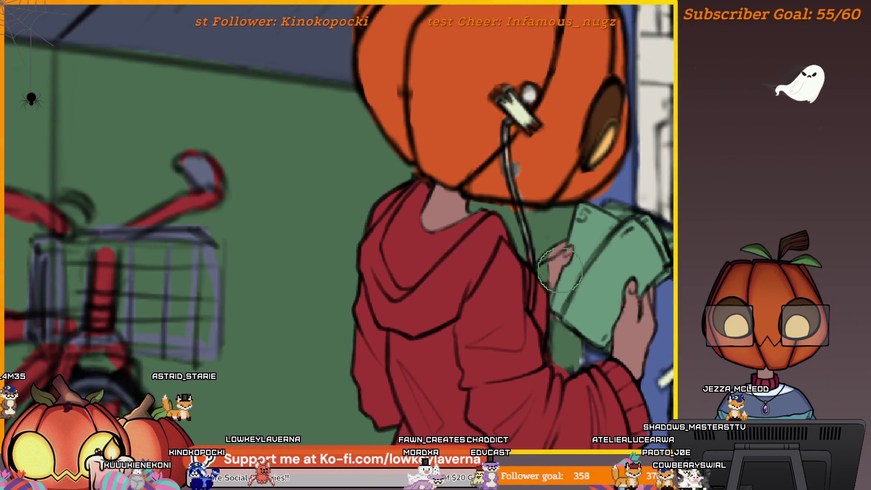
key(bracketright)
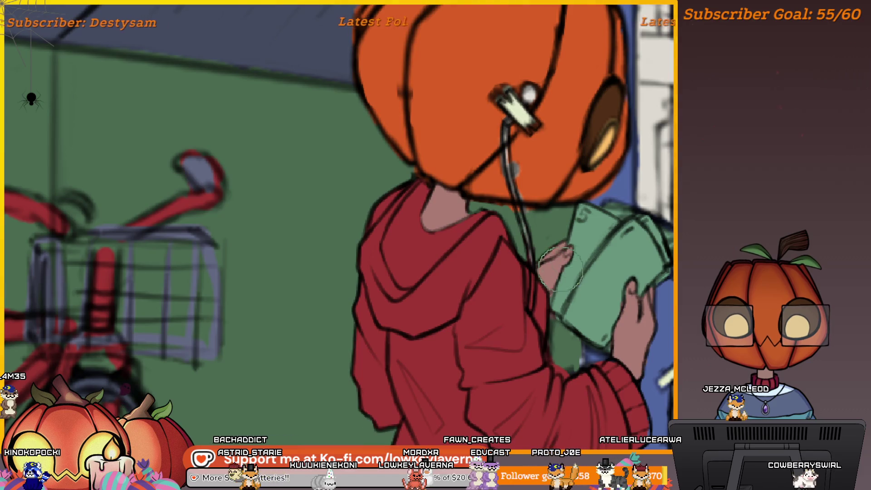
Glance at the whole drawing with Ctrl+0, then zoom back in and pan over the figure's legs.
key(ctrl+0)
scroll(593, 218, up, 5)
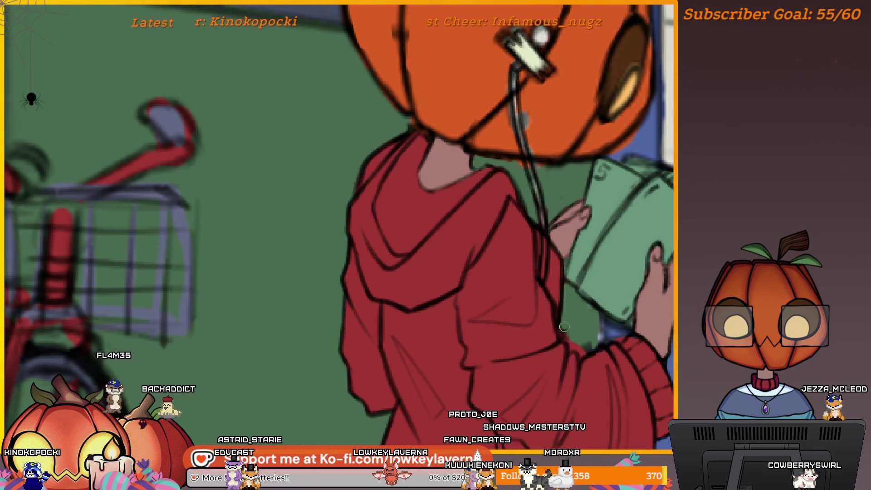
scroll(564, 326, down, 2)
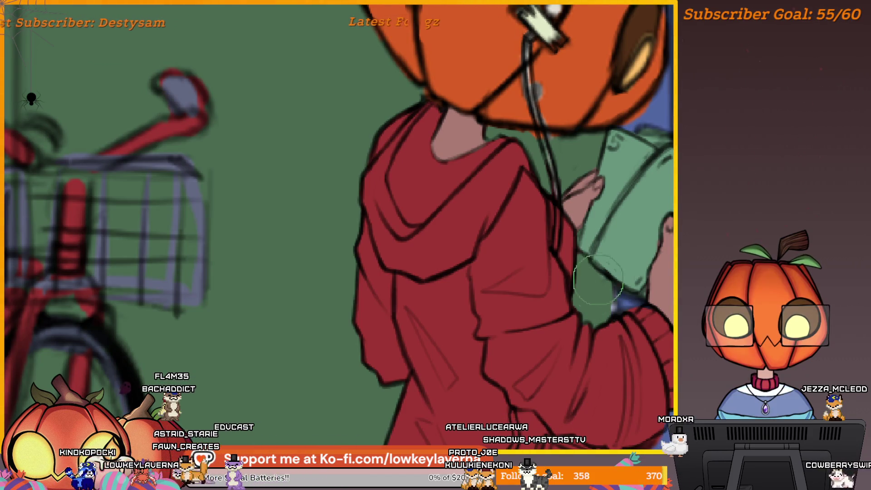
scroll(612, 246, down, 5)
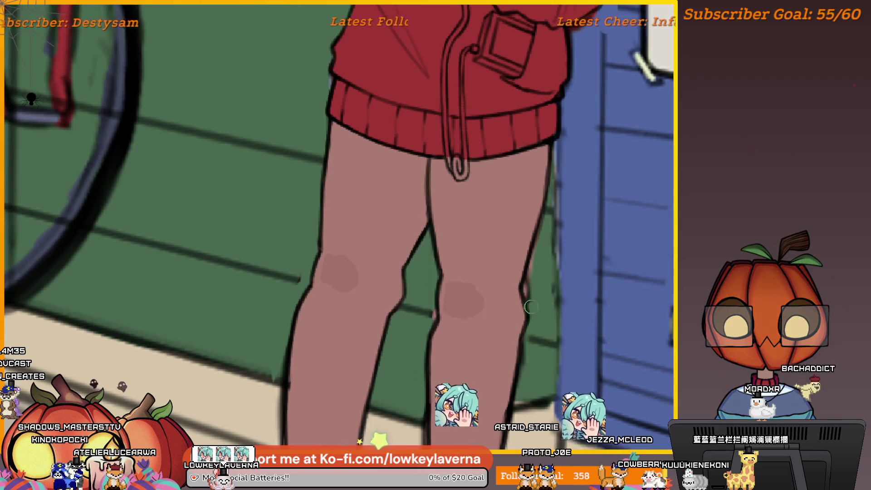
scroll(533, 254, up, 1)
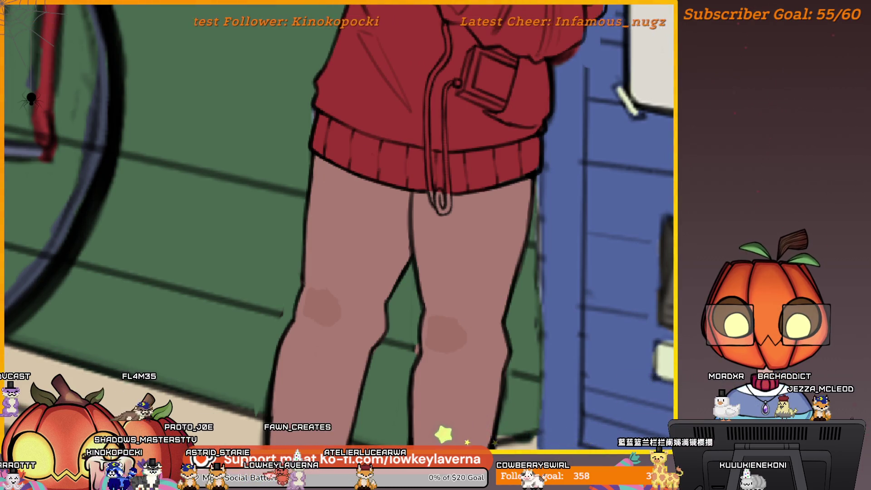
drag(548, 266, 629, 258)
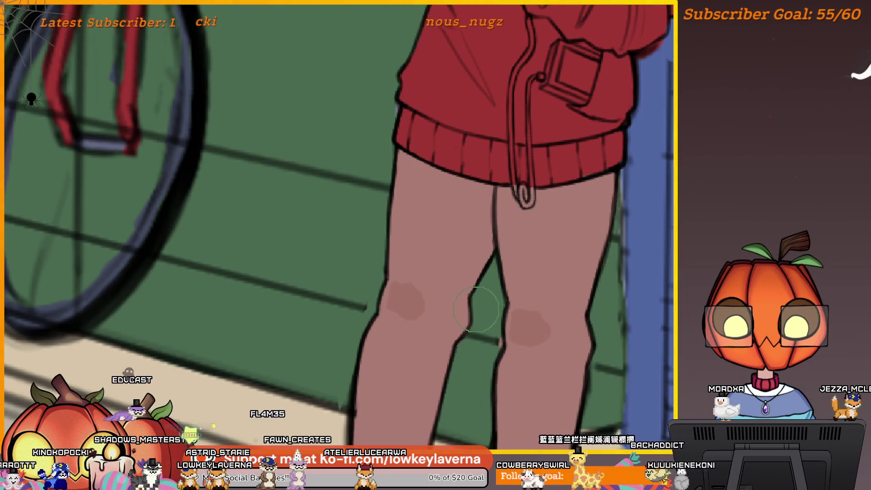
drag(508, 227, 565, 291)
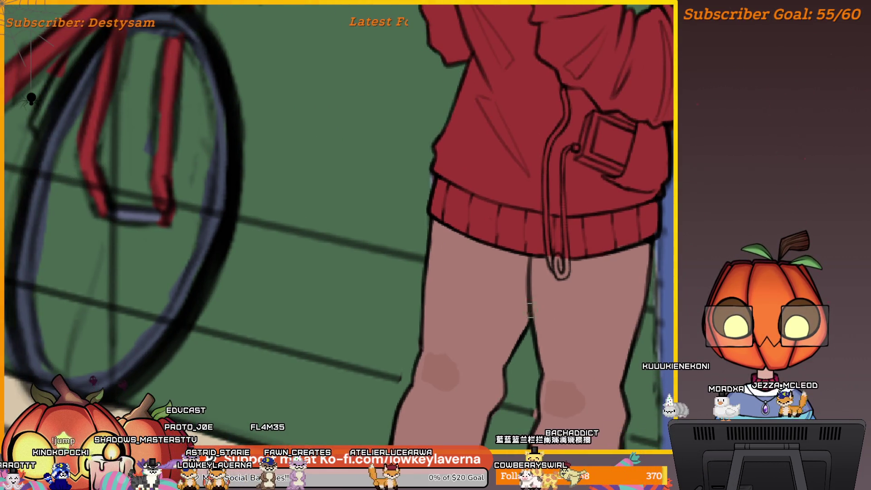
scroll(584, 228, down, 6)
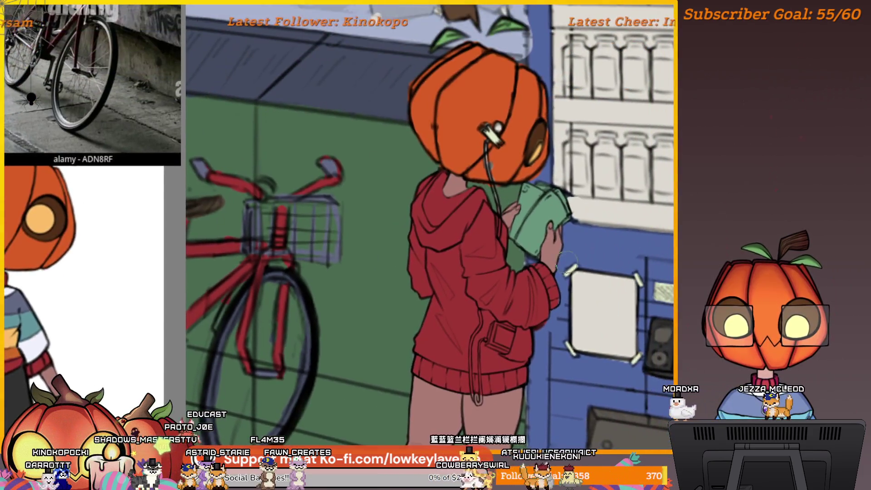
drag(566, 267, 549, 274)
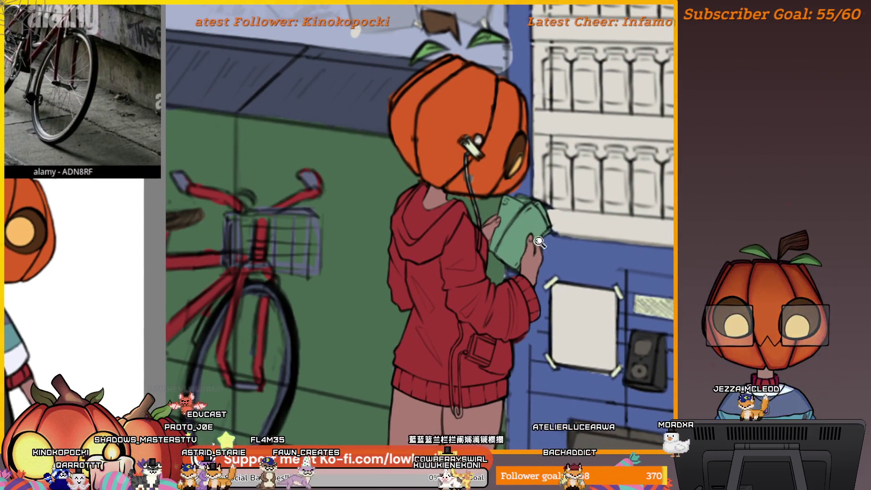
Ink a black line across the pumpkin top, undoing an overly long stroke and redrawing it shorter.
scroll(539, 241, down, 3)
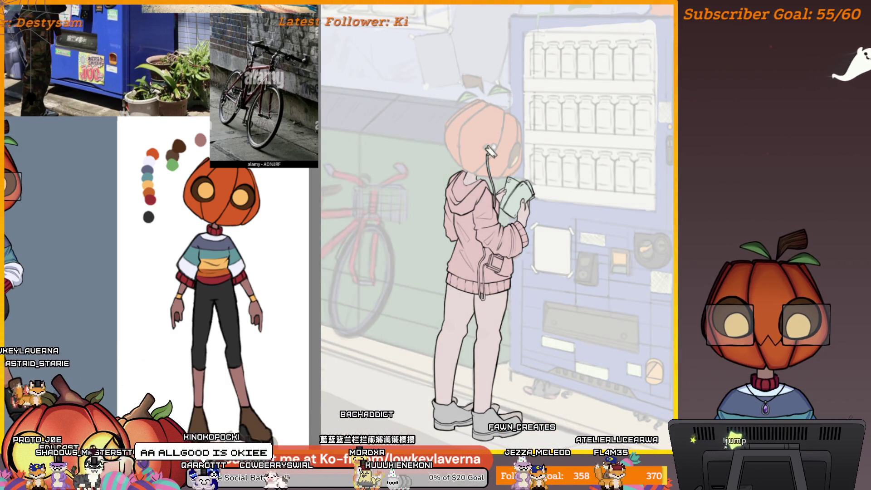
scroll(494, 158, up, 5)
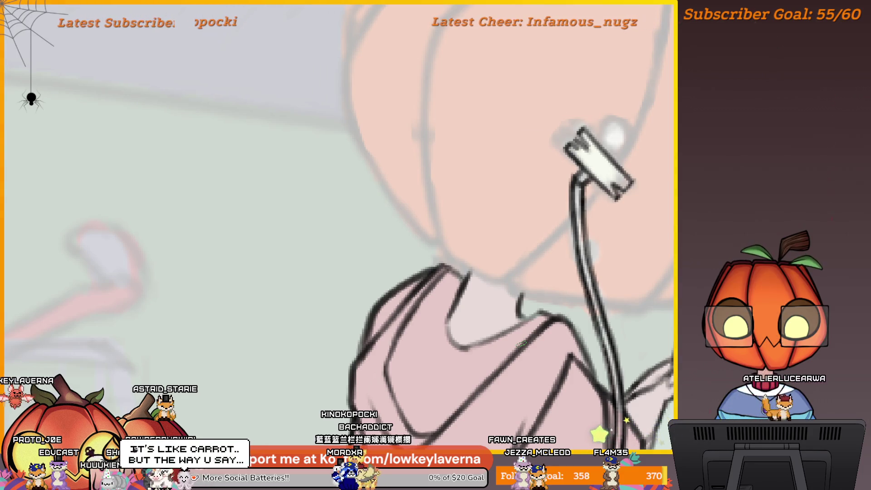
mouse_move(635, 263)
mouse_down()
mouse_move(326, 267)
mouse_move(574, 230)
mouse_move(624, 322)
mouse_up()
scroll(638, 258, up, 3)
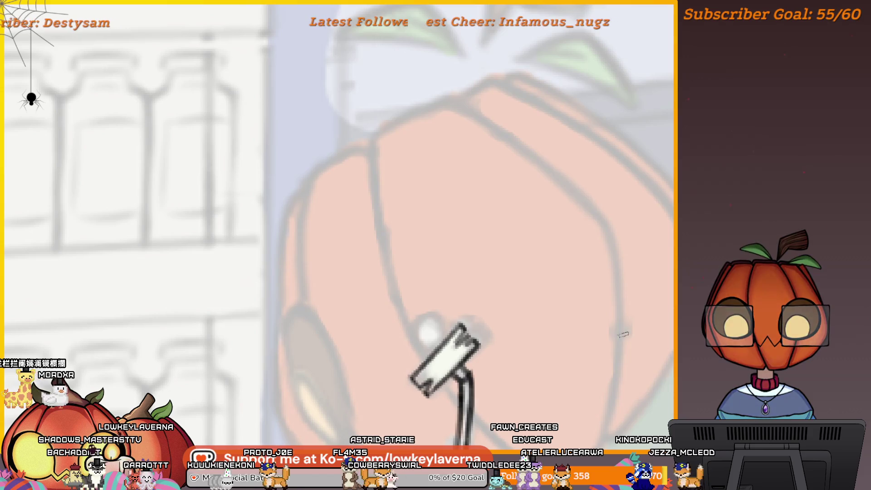
drag(577, 211, 661, 302)
drag(535, 196, 474, 227)
key(ctrl+z)
drag(536, 199, 498, 209)
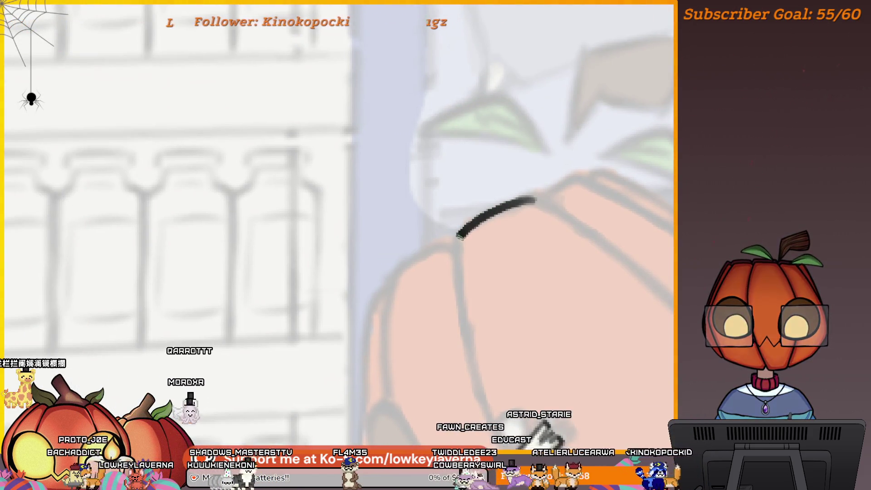
Extend the black outline down the pumpkin's side and rightward, mirroring the view to lengthen it.
drag(457, 262, 460, 291)
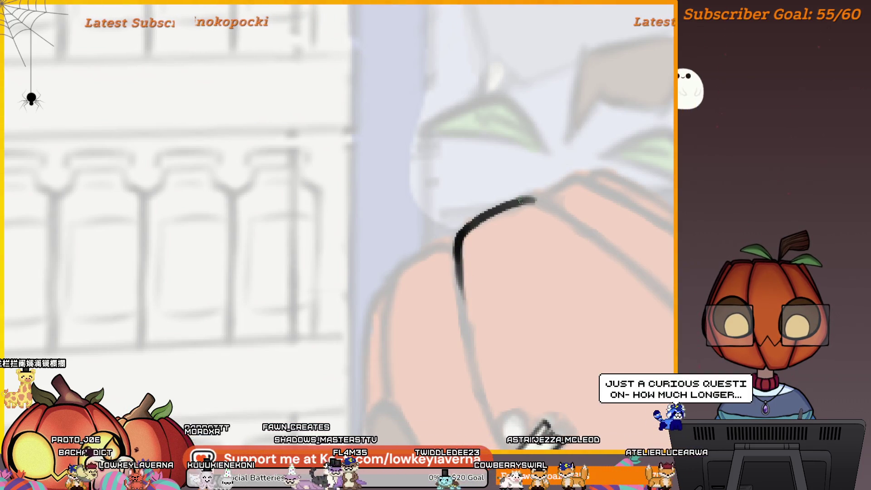
drag(526, 197, 571, 227)
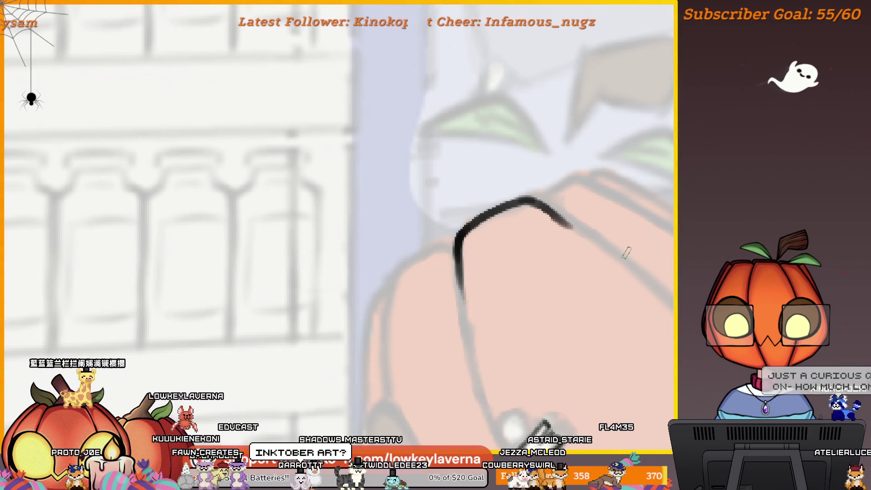
key(h)
mouse_move(356, 320)
mouse_down()
mouse_move(379, 277)
mouse_move(538, 227)
mouse_move(633, 239)
mouse_up()
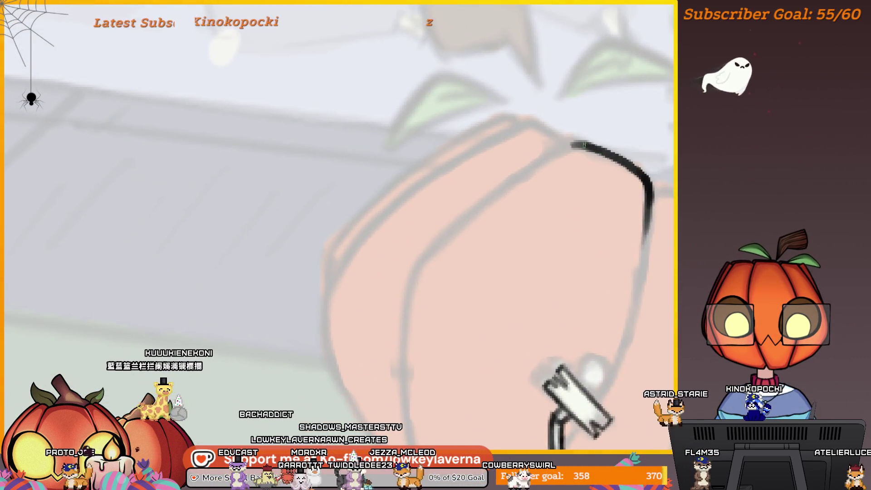
drag(495, 188, 575, 145)
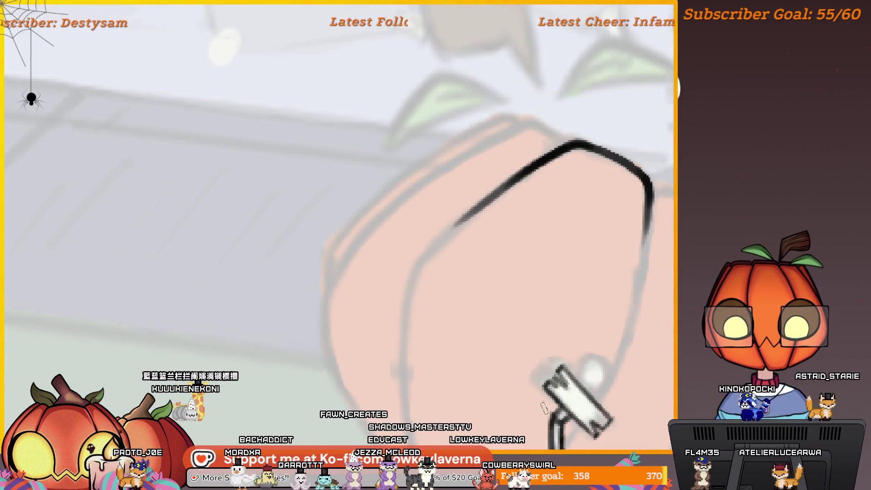
drag(454, 227, 507, 186)
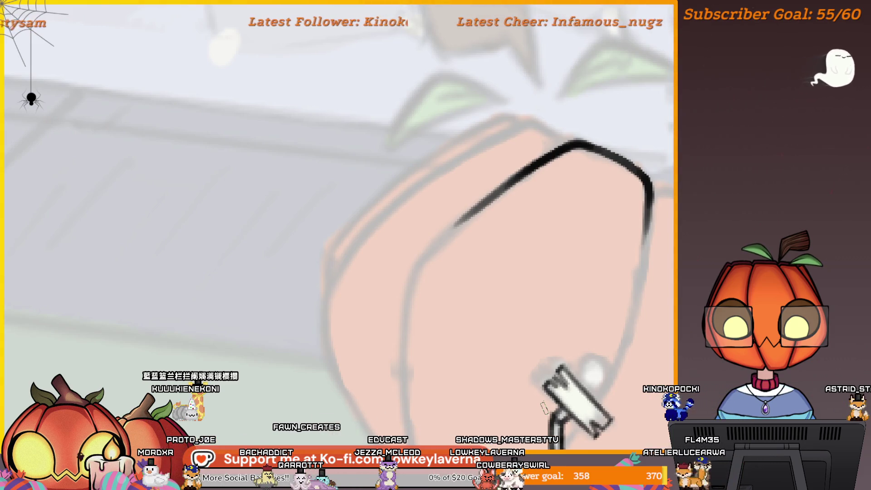
scroll(577, 194, down, 5)
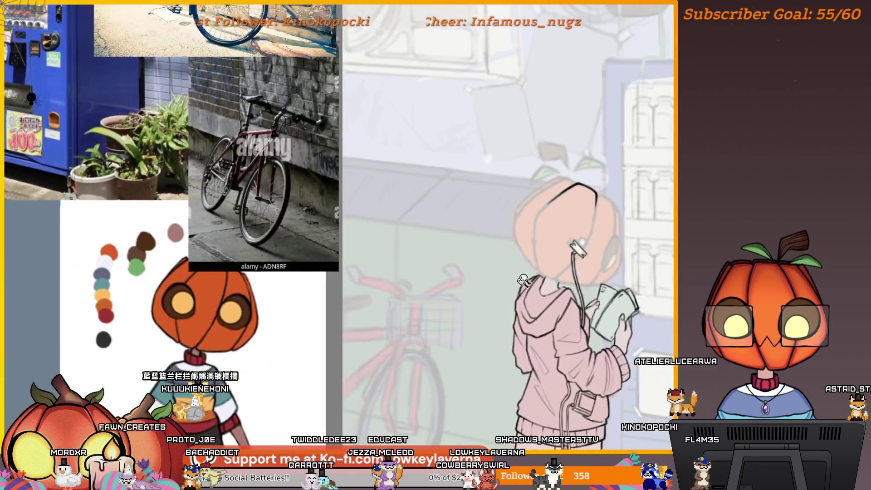
Continue the pumpkin outline down its left side, then zoom out to the whole scene with Ctrl+0.
drag(587, 287, 530, 307)
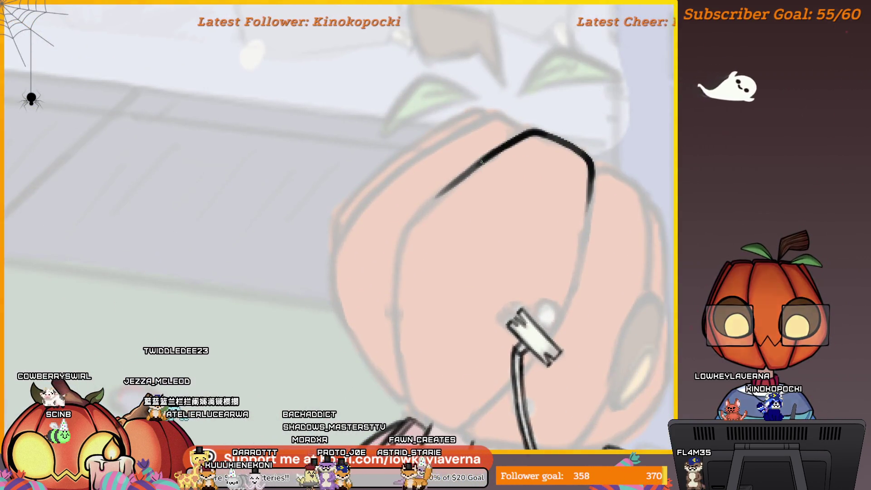
drag(414, 214, 399, 249)
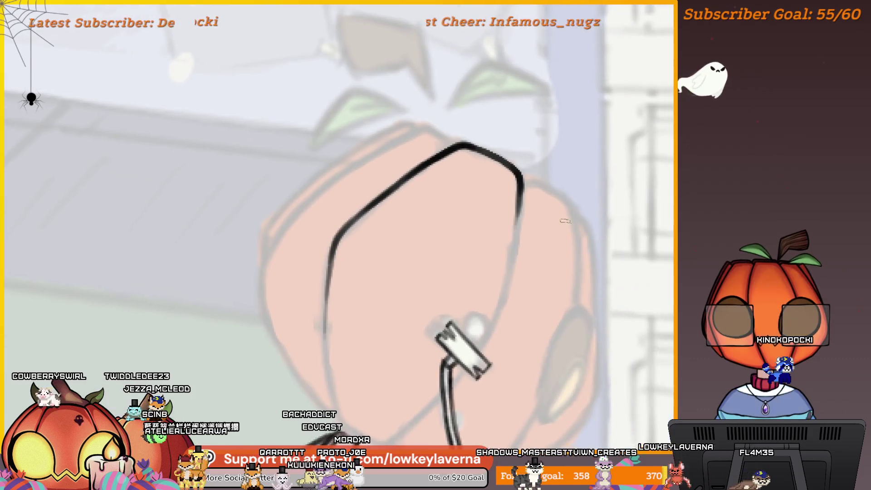
mouse_move(574, 302)
mouse_down()
mouse_move(557, 284)
mouse_move(536, 301)
mouse_up()
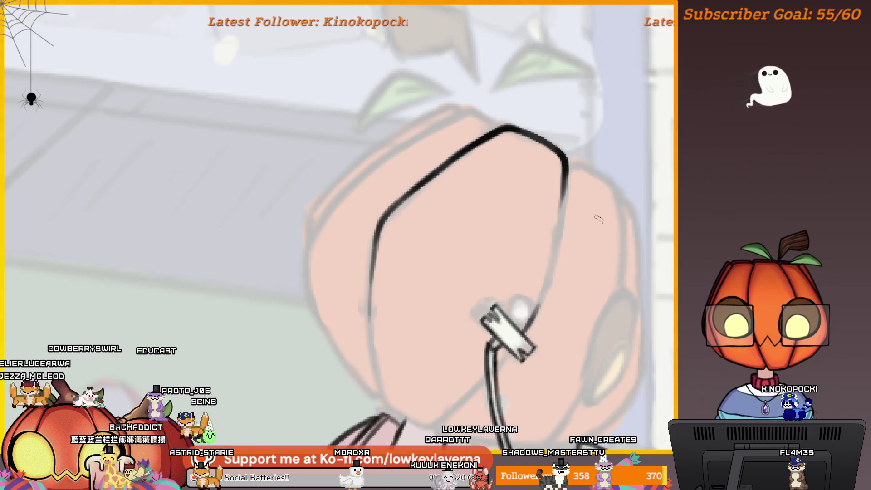
key(ctrl+0)
scroll(496, 305, down, 3)
drag(570, 334, 547, 321)
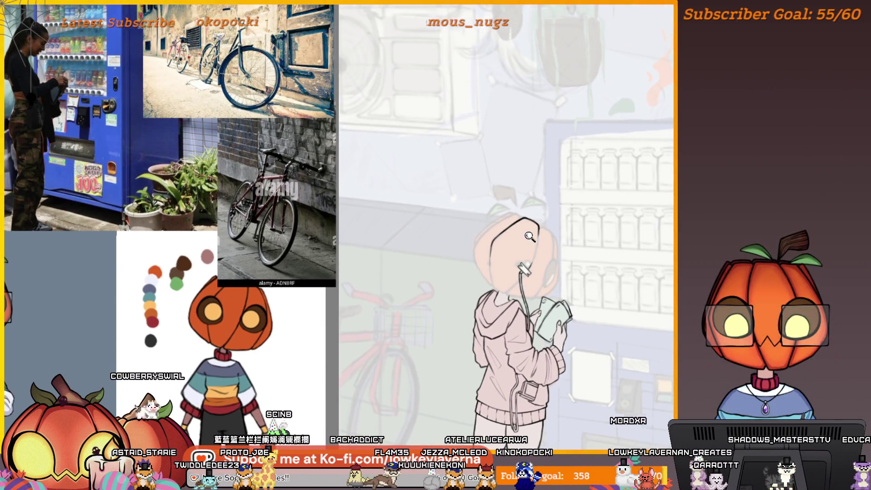
Zoom in on the pumpkin head and pan around the shelves, centering the head and cash-holding hands.
mouse_move(529, 236)
mouse_down()
mouse_move(575, 228)
mouse_move(580, 166)
mouse_up()
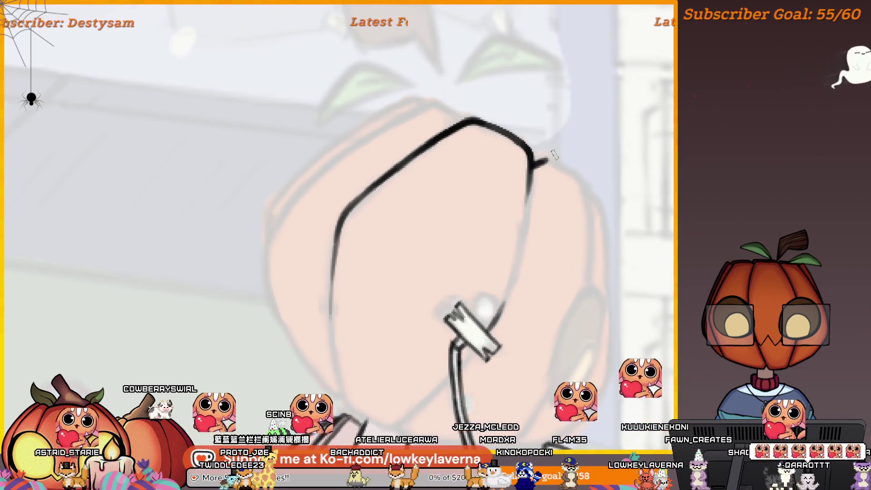
scroll(609, 273, down, 2)
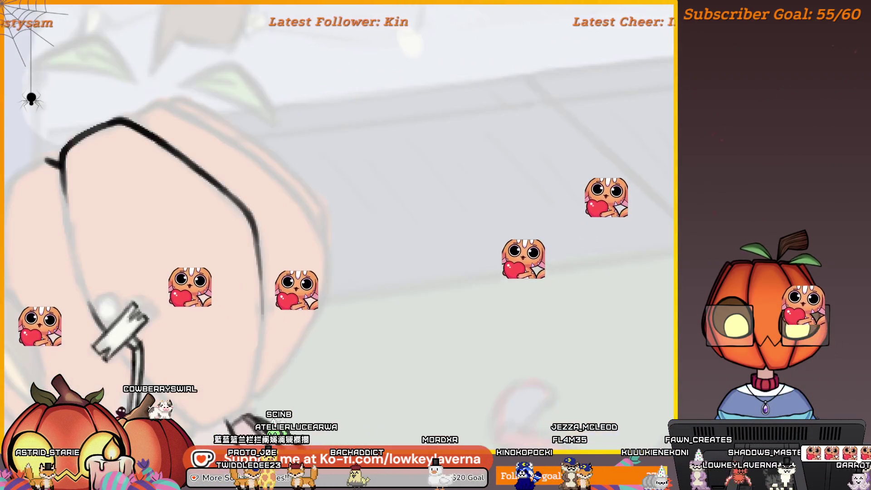
scroll(577, 184, up, 3)
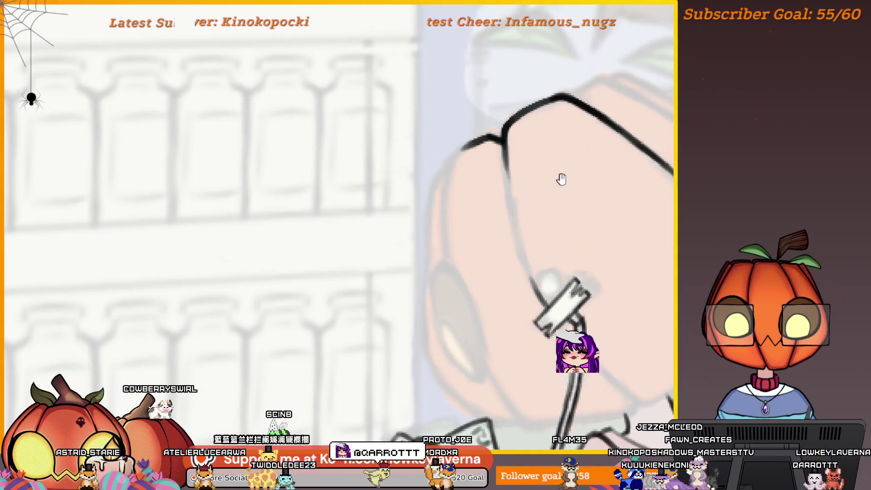
drag(560, 180, 584, 194)
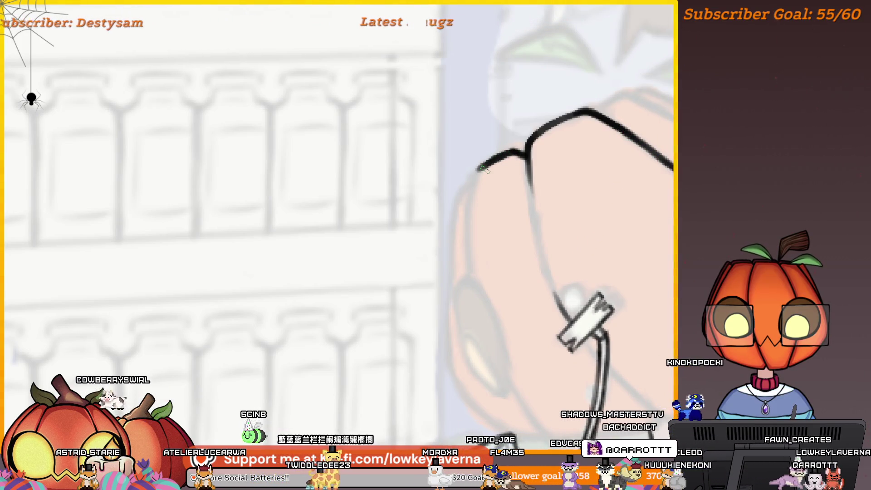
drag(538, 190, 523, 164)
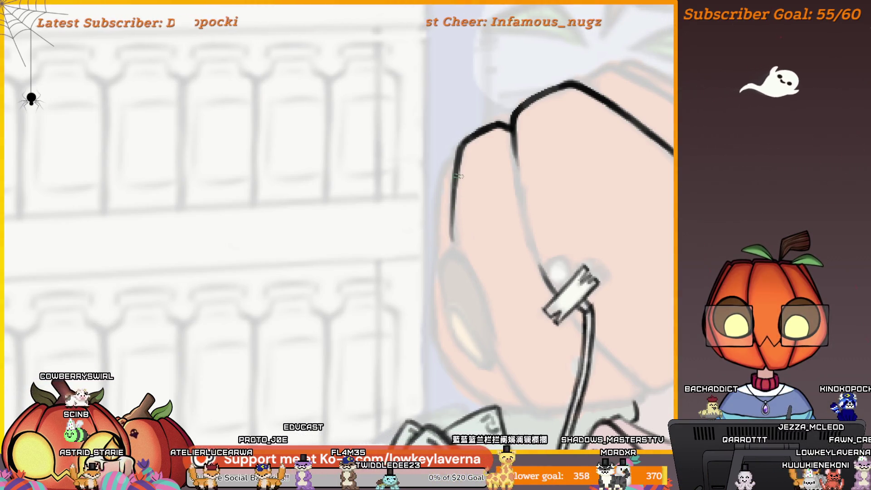
scroll(453, 253, down, 2)
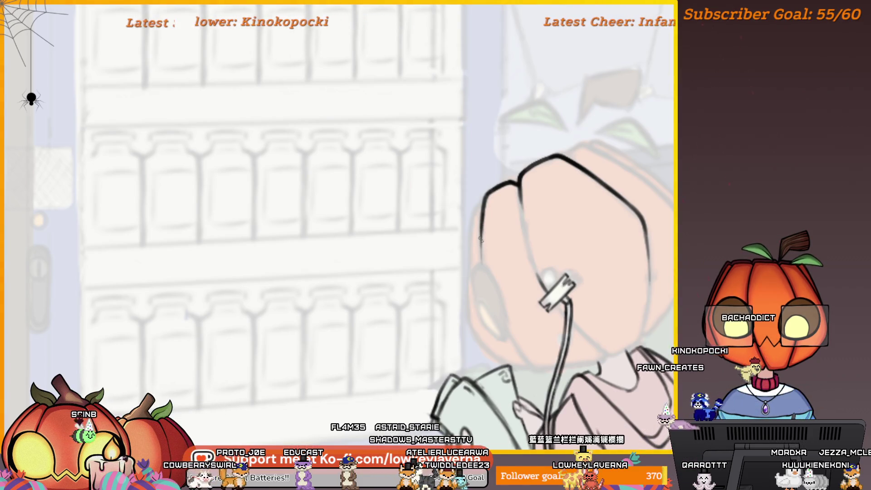
drag(490, 249, 485, 250)
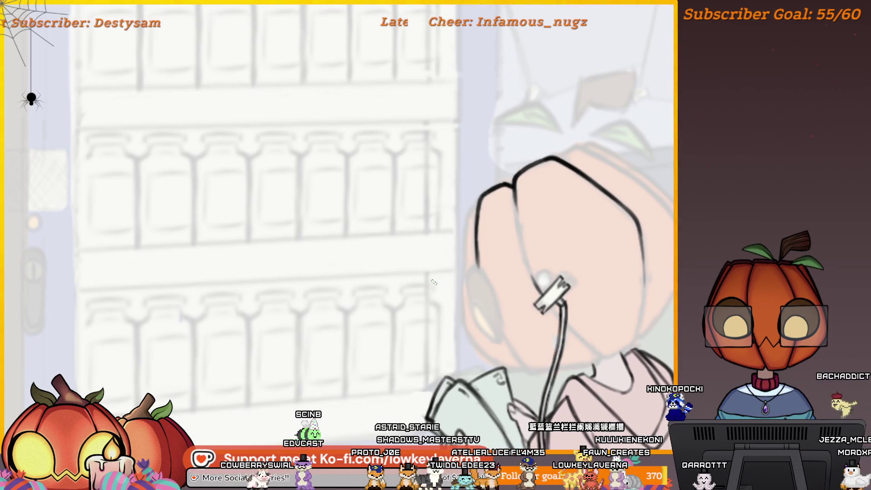
drag(518, 236, 516, 252)
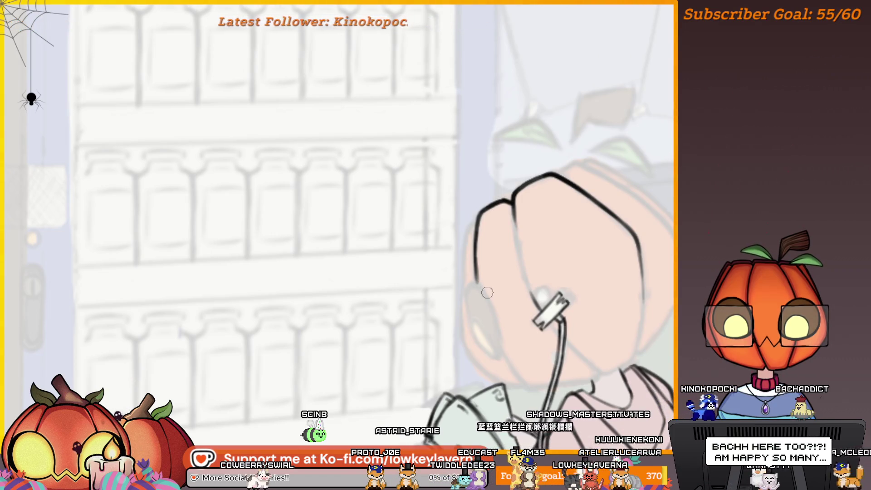
mouse_move(546, 258)
mouse_down()
mouse_move(525, 254)
mouse_move(544, 253)
mouse_up()
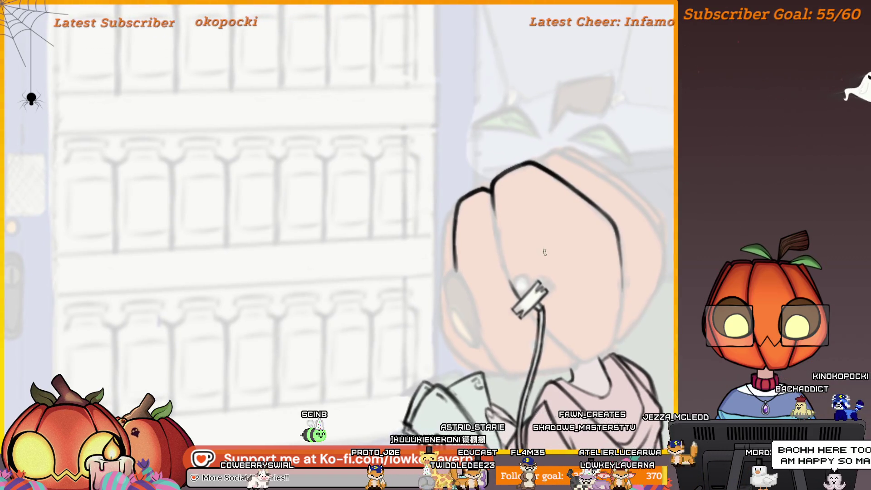
mouse_move(533, 245)
mouse_down()
mouse_move(584, 249)
mouse_move(585, 269)
mouse_up()
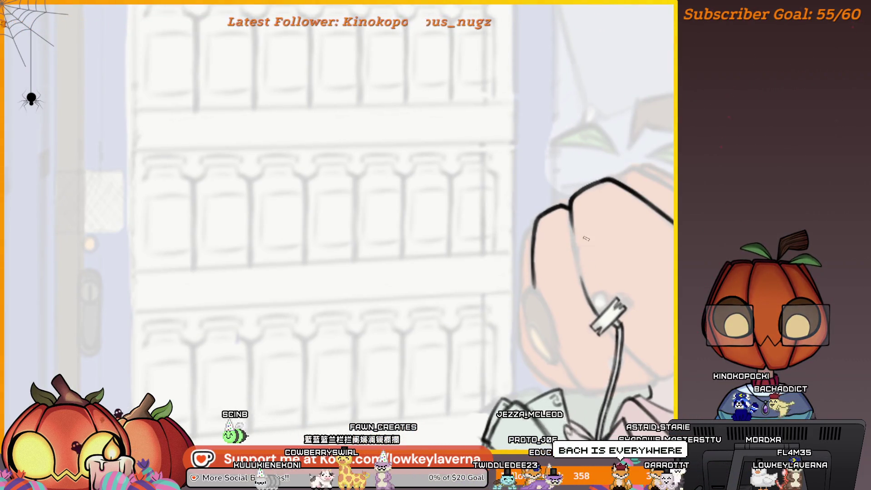
drag(587, 236, 624, 240)
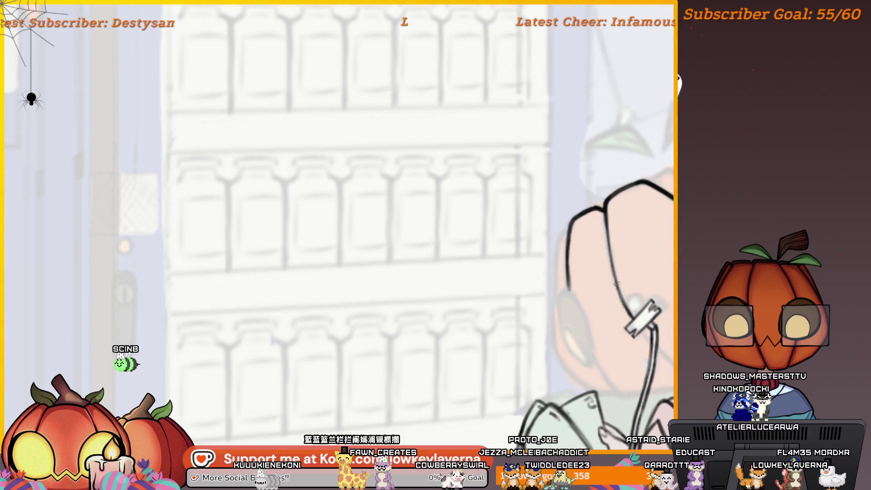
drag(617, 284, 565, 231)
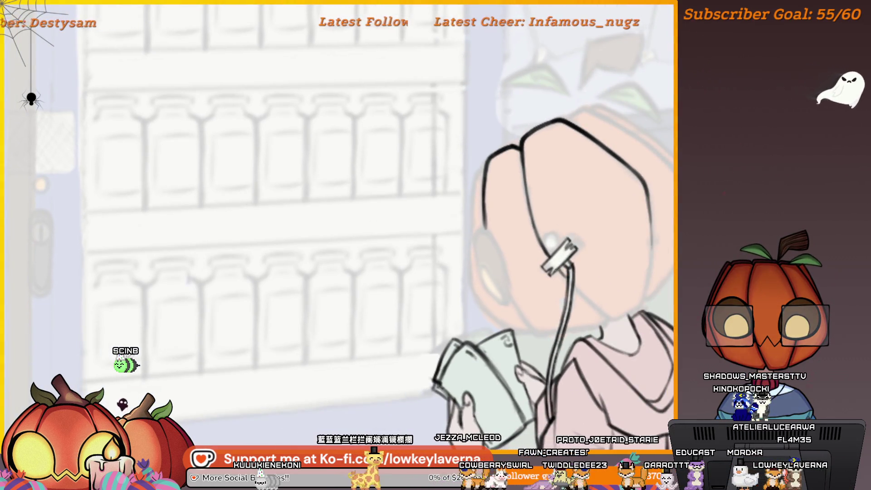
drag(580, 288, 546, 259)
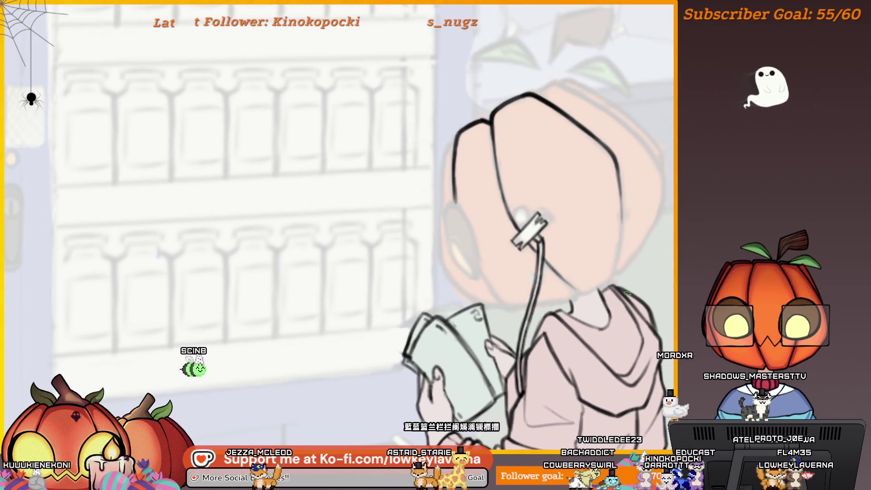
Check the drawing mirrored with M, flip back, and ink the jawline over the faint sketch.
key(m)
drag(243, 294, 268, 293)
key(m)
scroll(593, 249, up, 5)
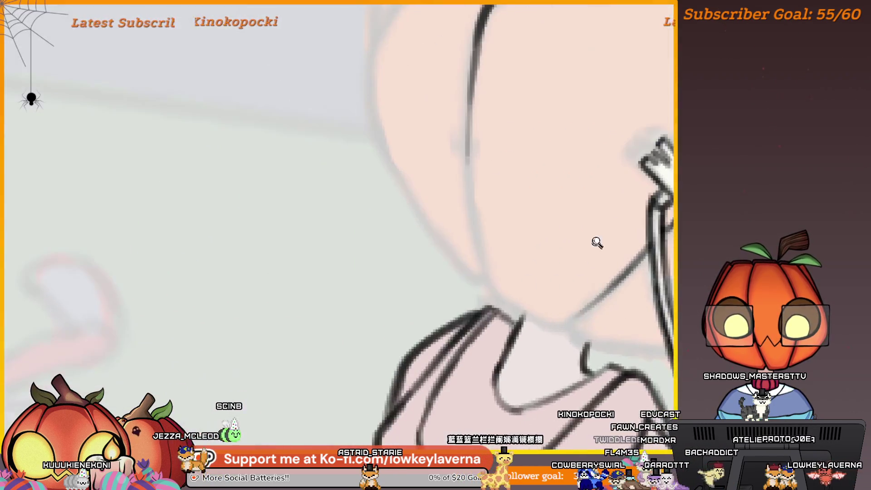
drag(579, 340, 495, 232)
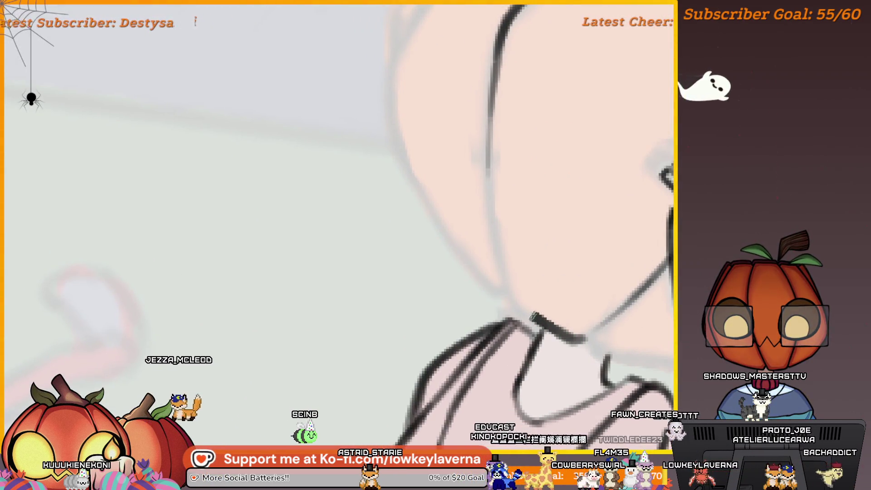
scroll(543, 223, down, 3)
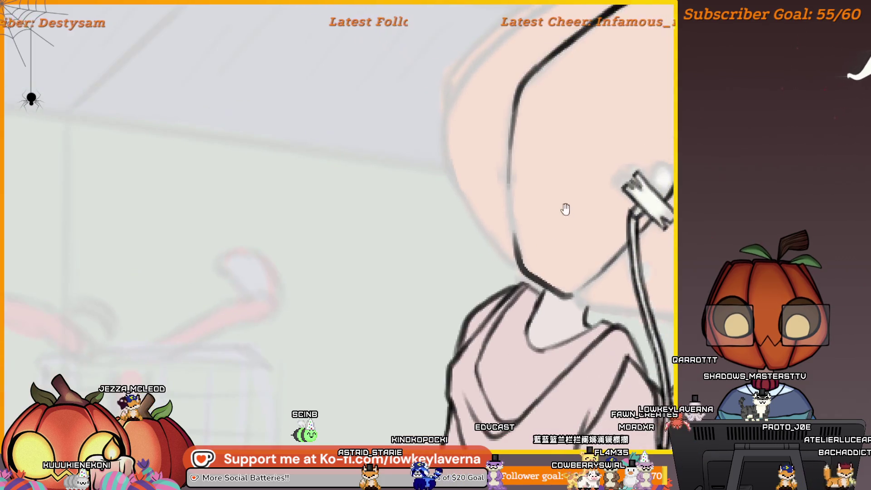
scroll(564, 160, up, 2)
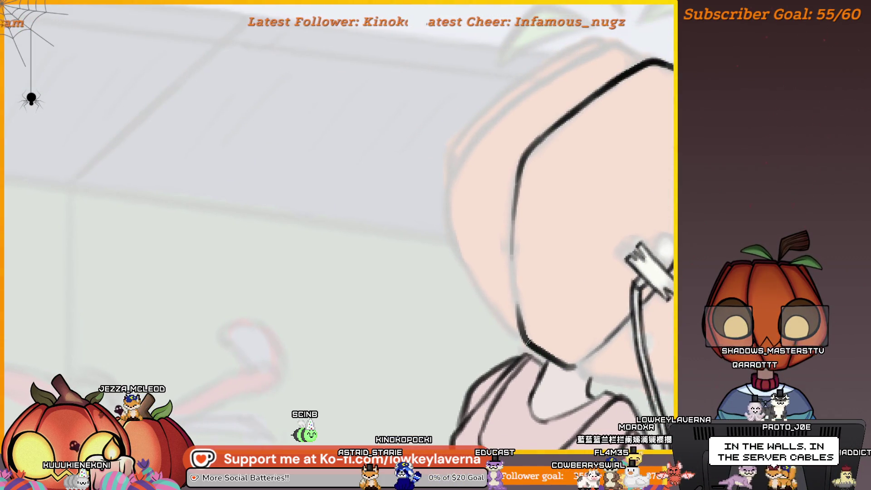
scroll(510, 277, down, 3)
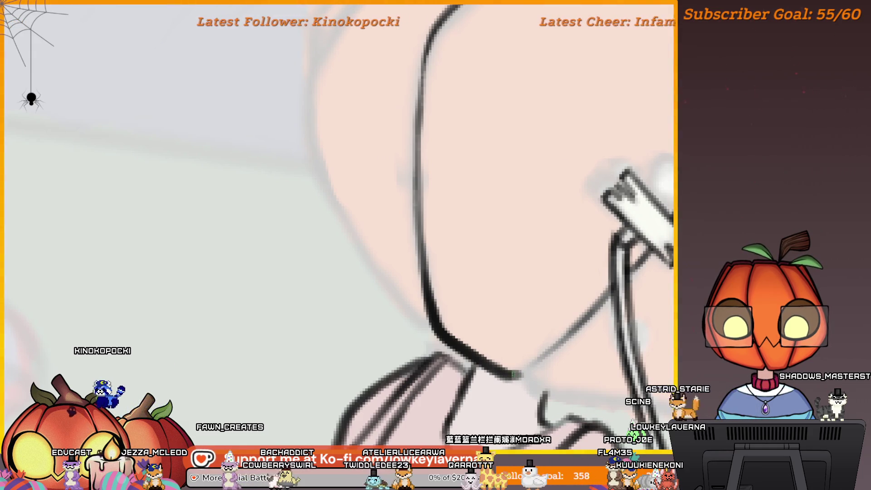
Extend the chin line and connect it down to the neck.
drag(550, 355, 502, 374)
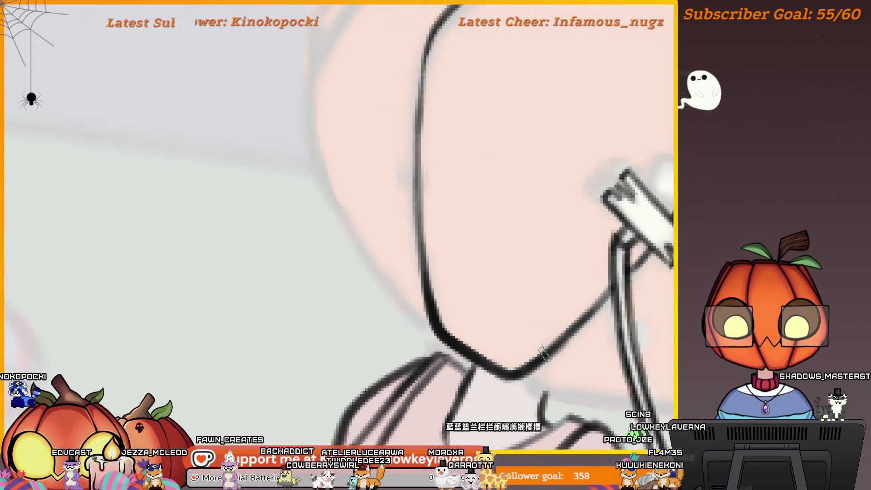
drag(598, 353, 578, 292)
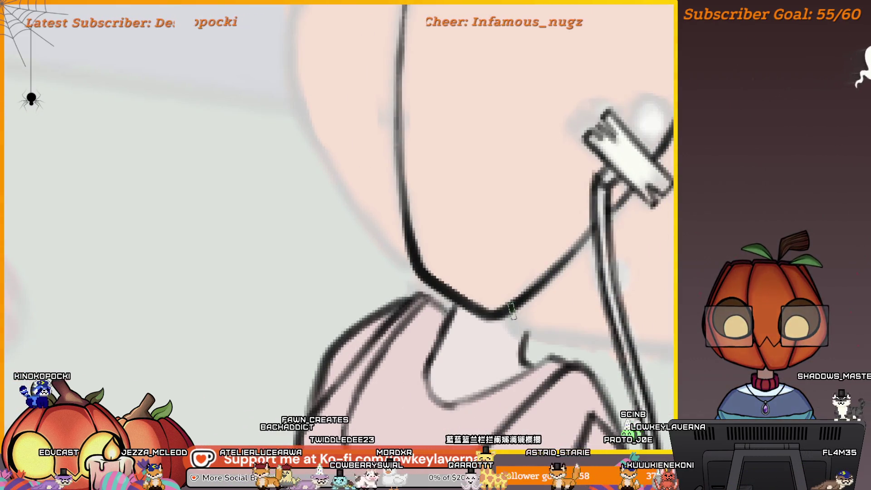
drag(512, 314, 524, 335)
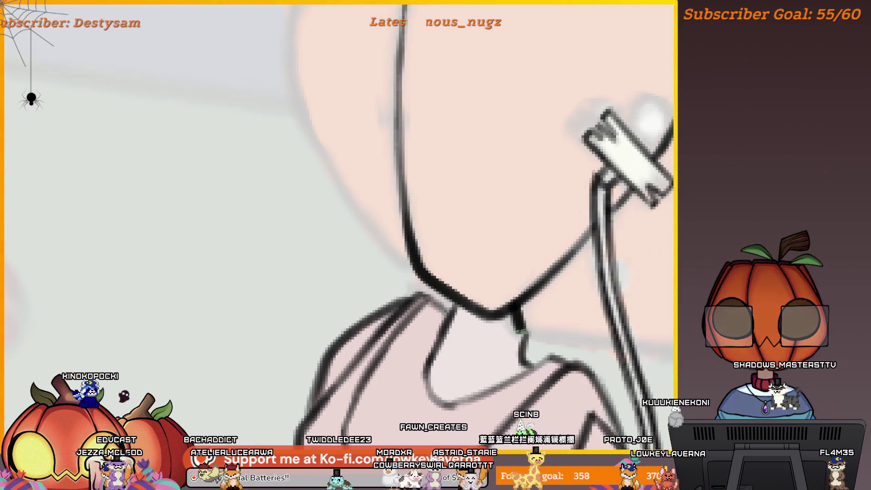
Pan to the earbud clip, ink a short line beside the cord, then zoom out.
mouse_move(617, 392)
mouse_down()
mouse_move(210, 364)
mouse_move(612, 288)
mouse_move(606, 282)
mouse_up()
drag(705, 326, 662, 320)
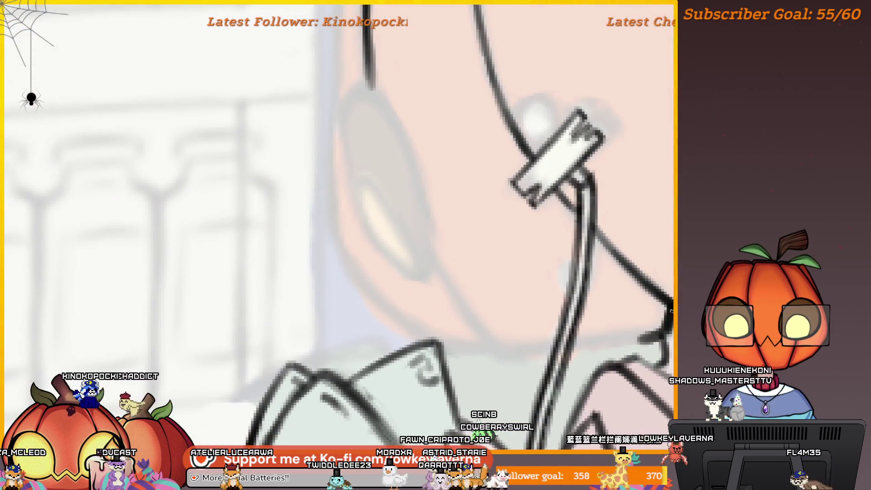
drag(601, 345, 644, 331)
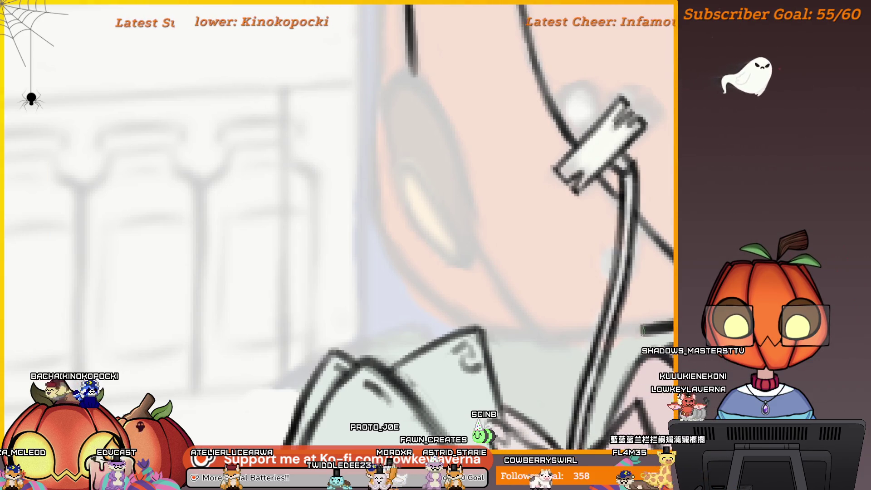
drag(453, 226, 394, 238)
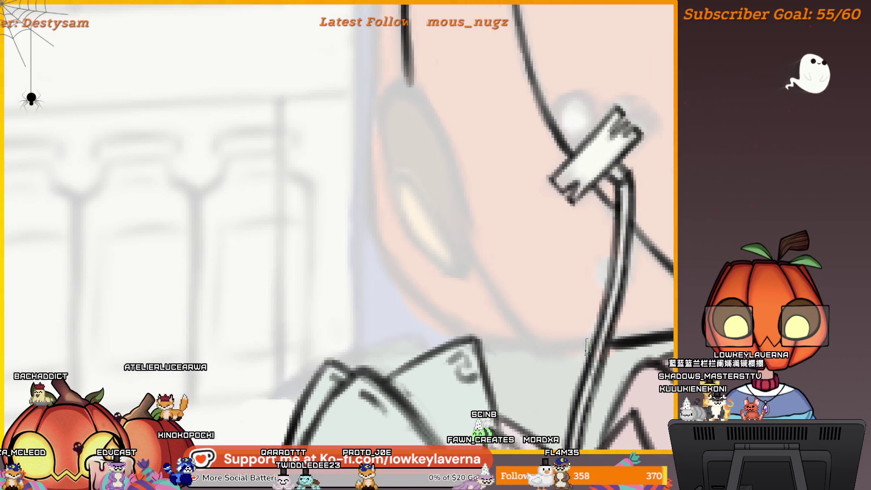
drag(587, 347, 537, 351)
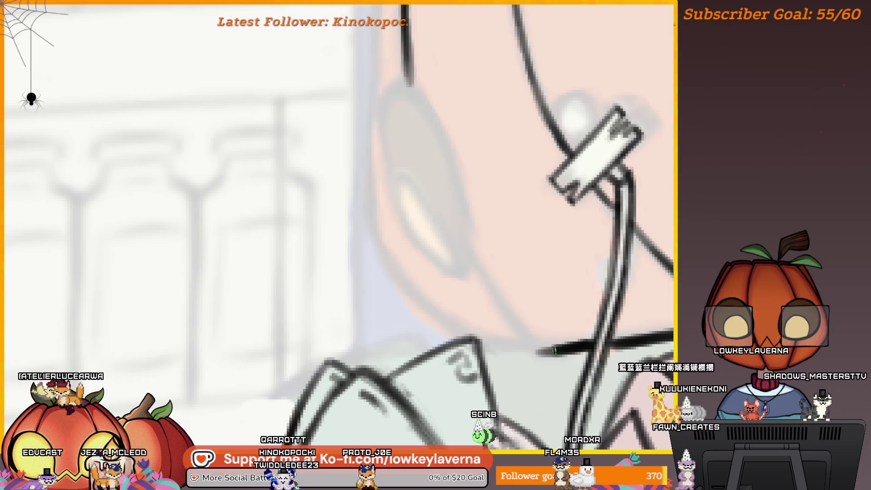
key(ctrl+0)
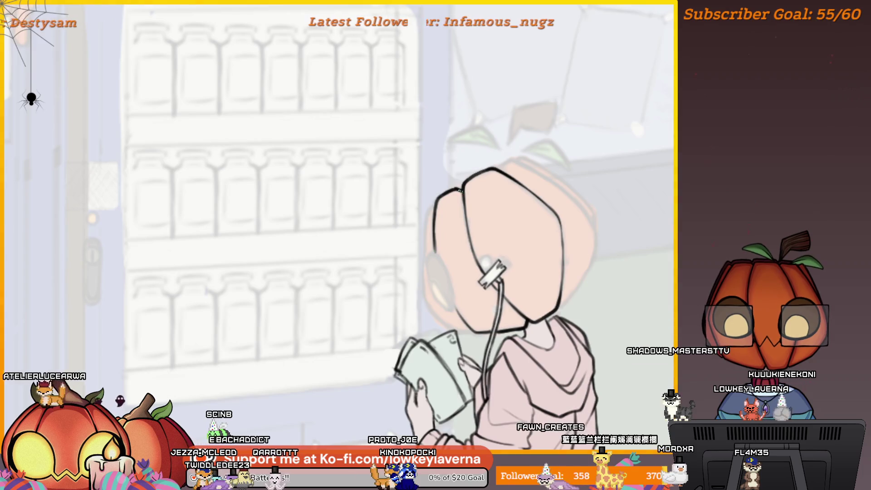
scroll(461, 193, up, 2)
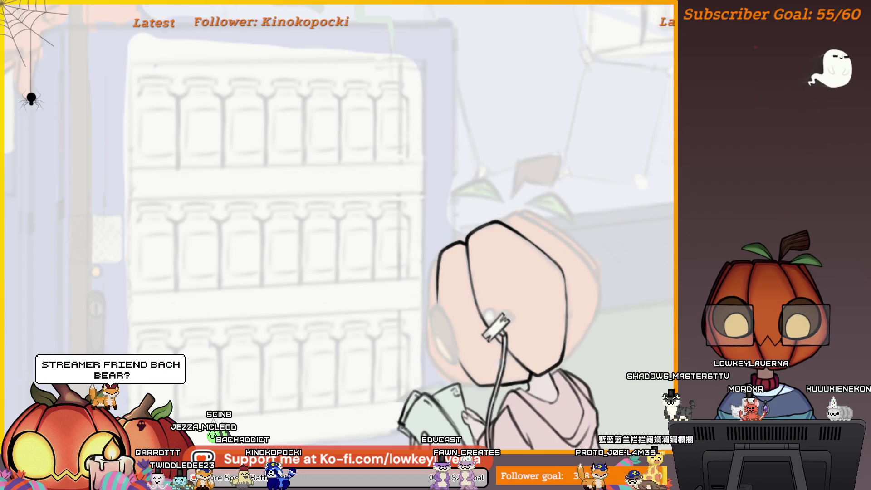
scroll(602, 257, down, 1)
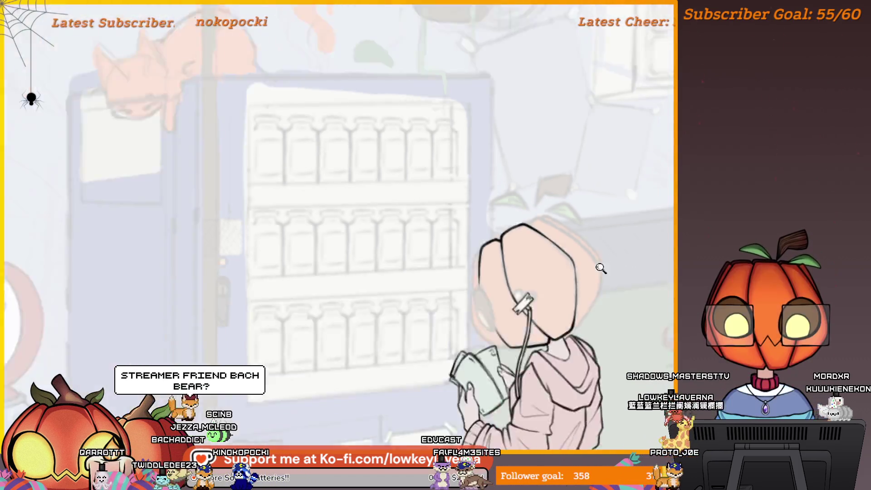
scroll(602, 258, down, 2)
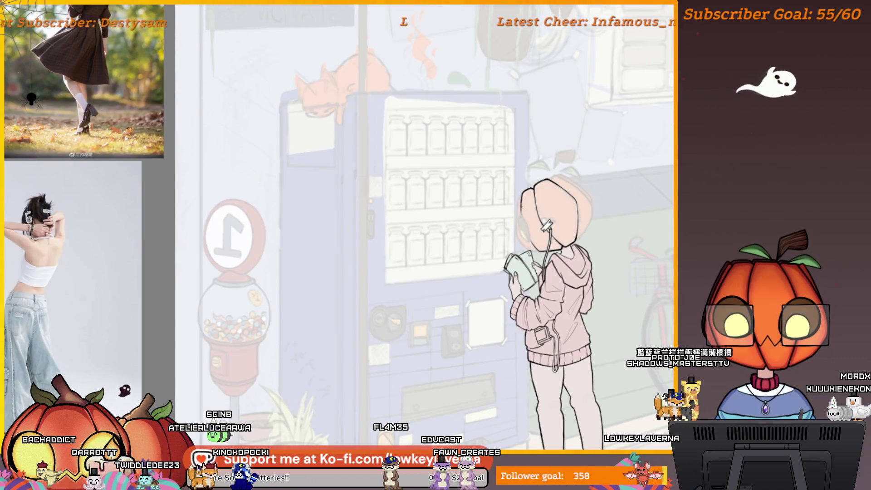
scroll(508, 186, up, 5)
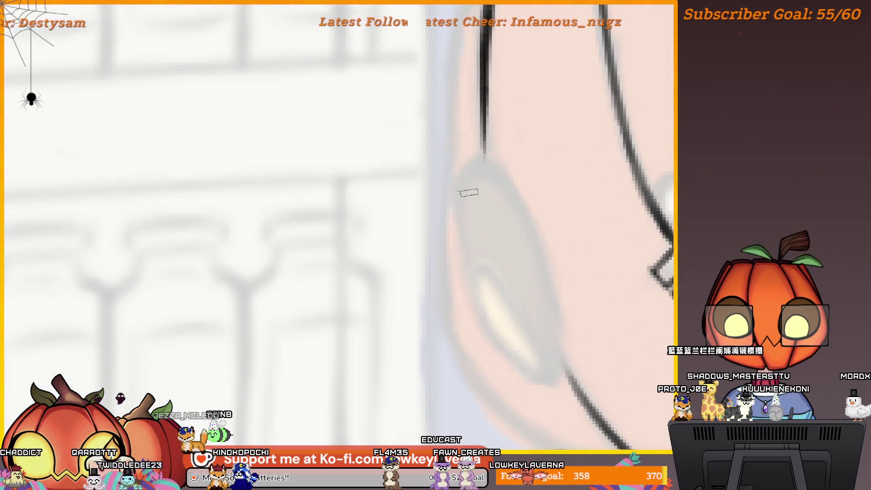
mouse_move(489, 158)
mouse_down()
mouse_move(550, 274)
mouse_move(561, 370)
mouse_up()
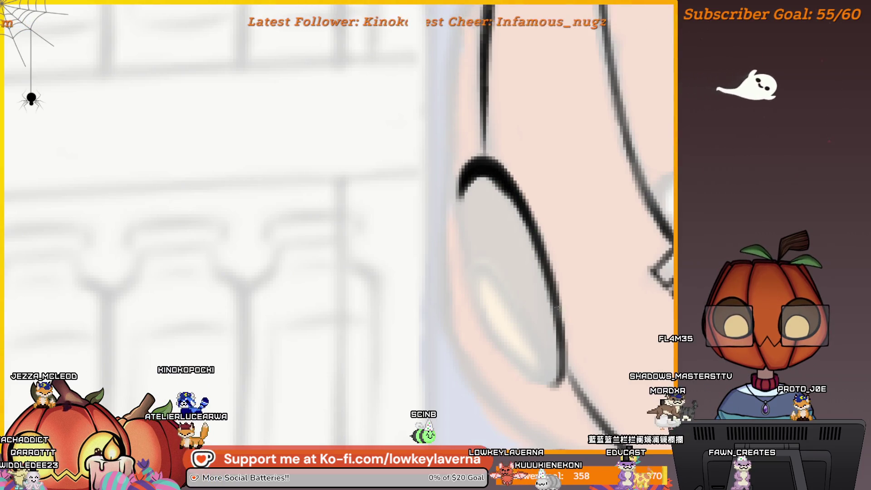
scroll(506, 309, right, 2)
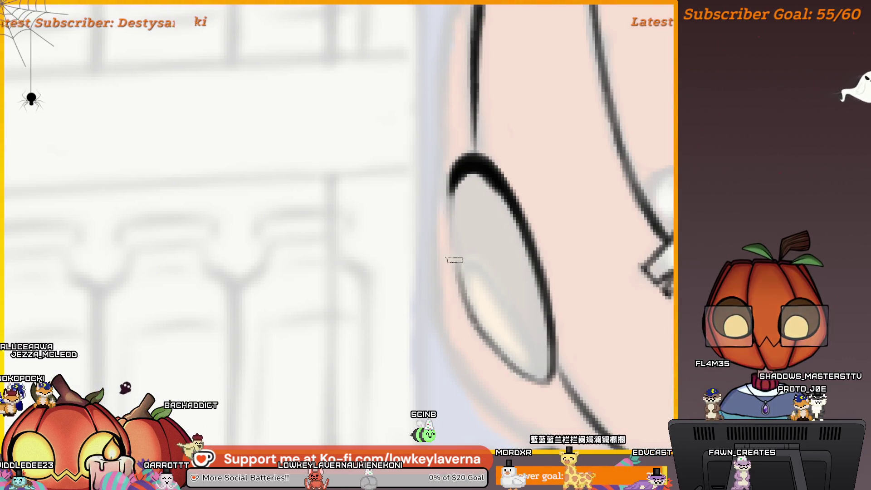
drag(458, 189, 382, 226)
scroll(381, 226, down, 3)
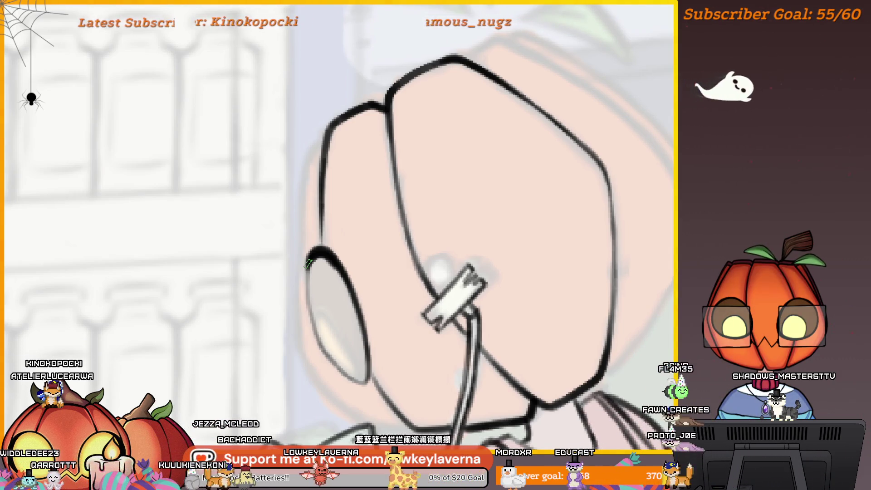
mouse_move(383, 295)
mouse_down()
mouse_move(513, 233)
mouse_move(637, 199)
mouse_move(598, 223)
mouse_up()
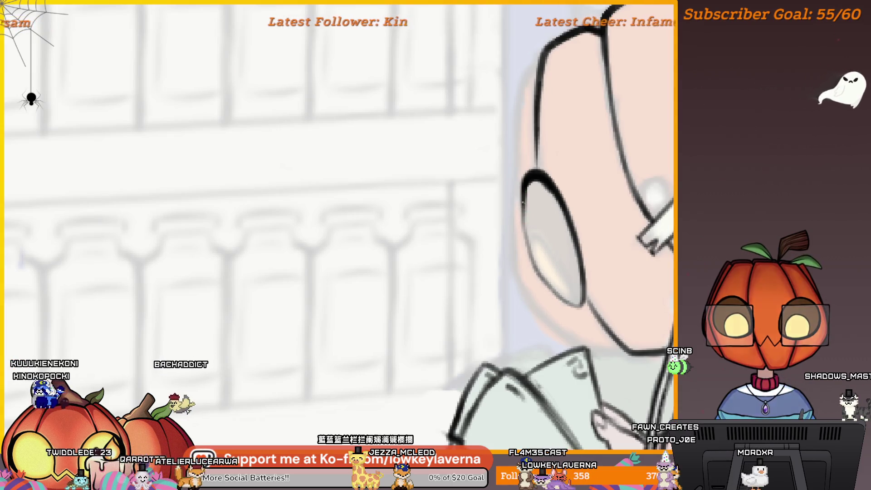
drag(574, 219, 538, 247)
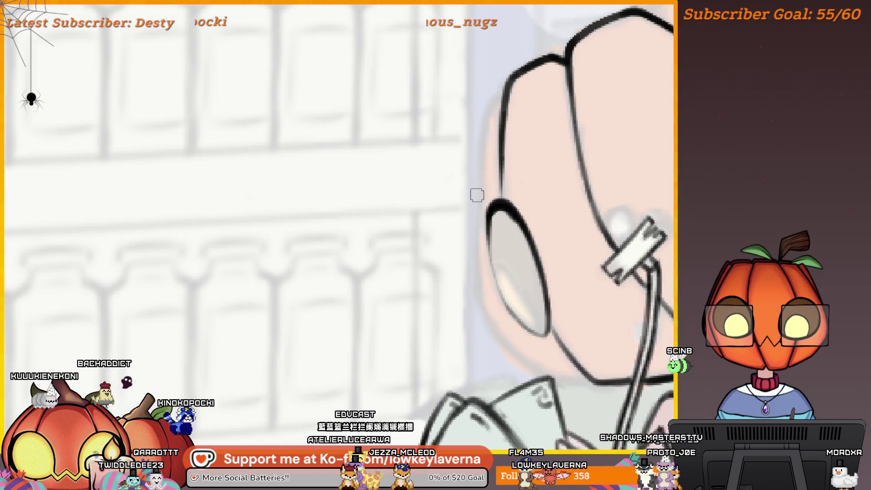
drag(477, 195, 493, 216)
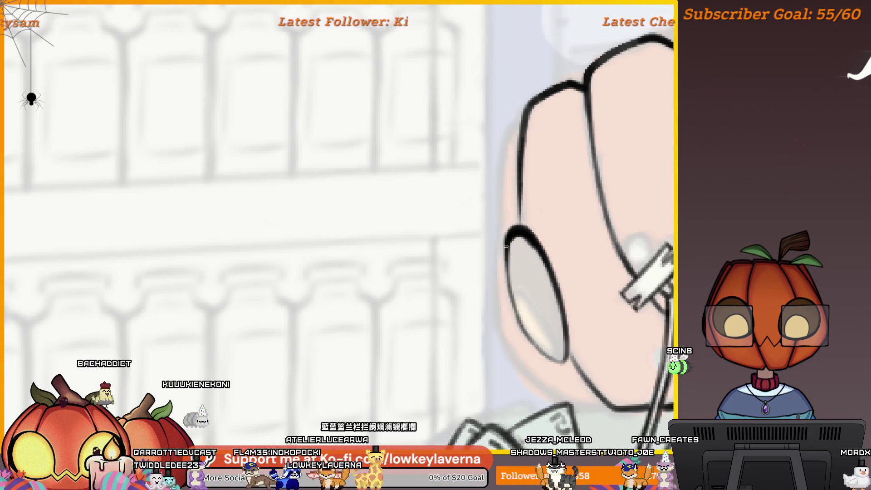
drag(525, 265, 501, 273)
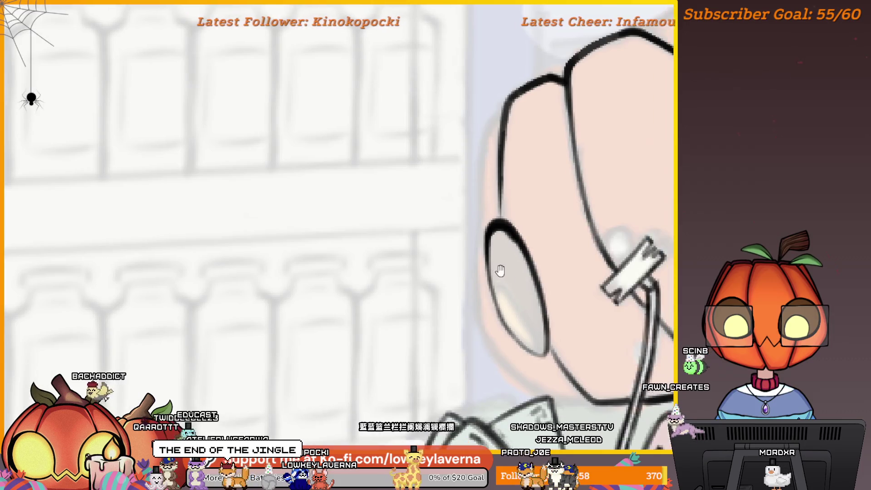
drag(514, 305, 498, 305)
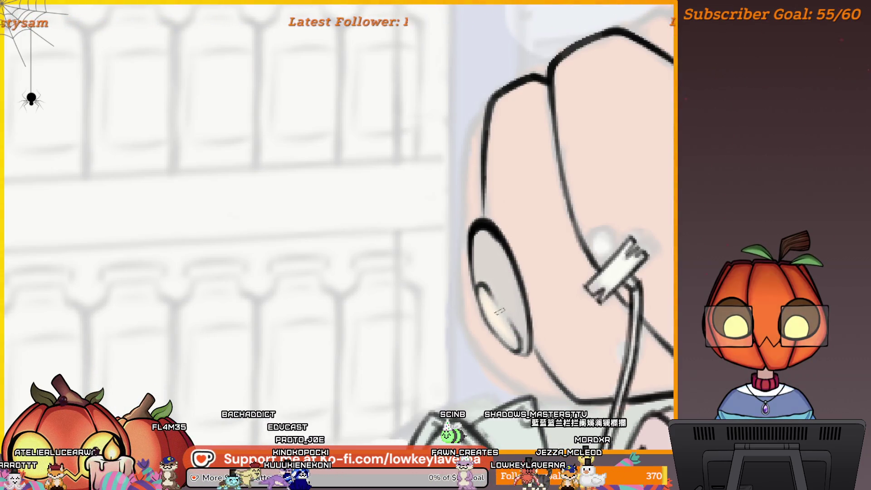
scroll(502, 294, down, 5)
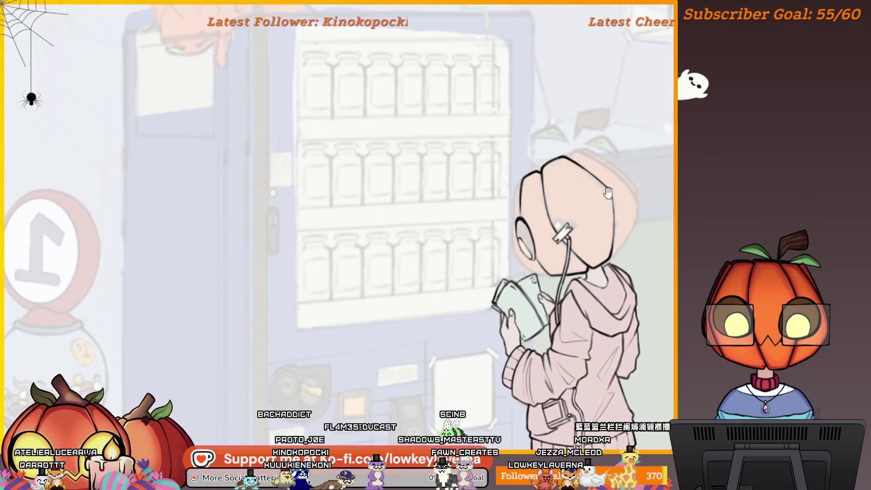
Mirror the canvas with H, zoom onto the head, and ink a short stroke extending its right outline.
scroll(608, 191, down, 1)
scroll(608, 191, down, 3)
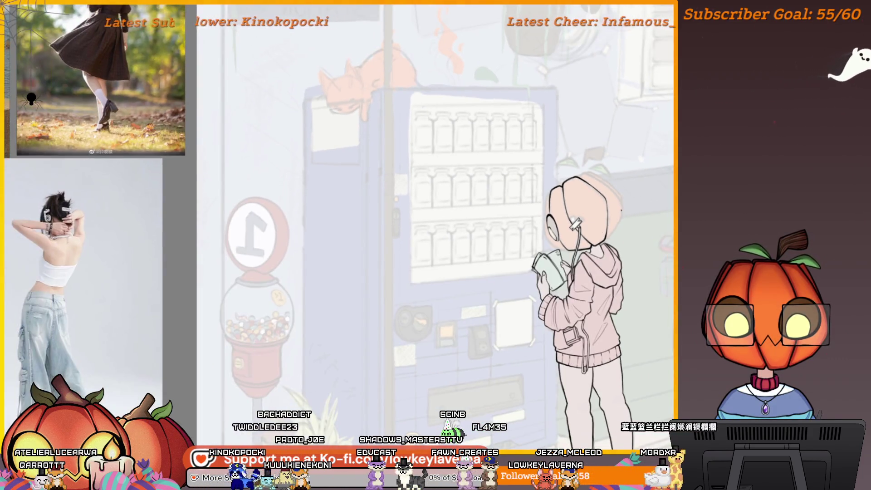
key(h)
key(h)
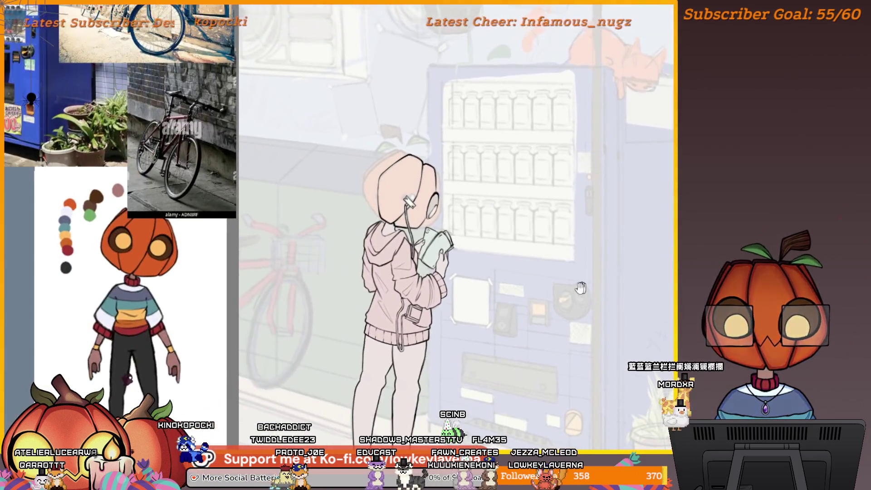
scroll(608, 332, down, 2)
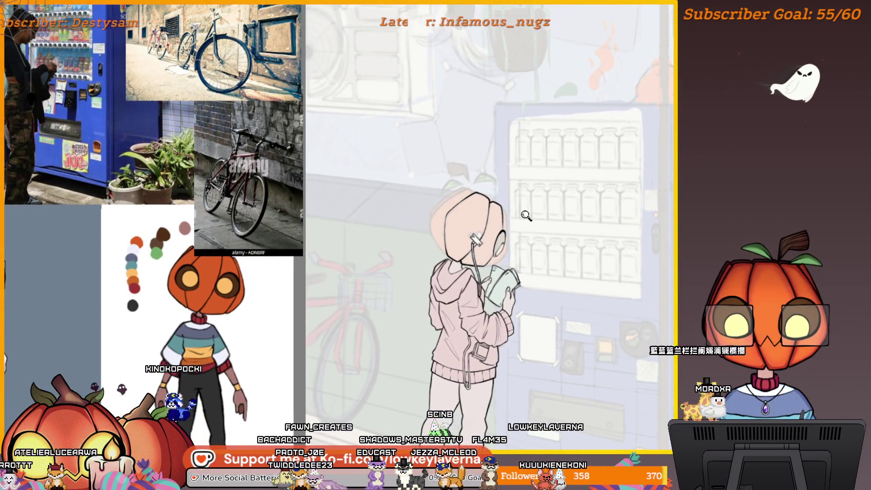
scroll(569, 244, down, 2)
scroll(503, 249, up, 5)
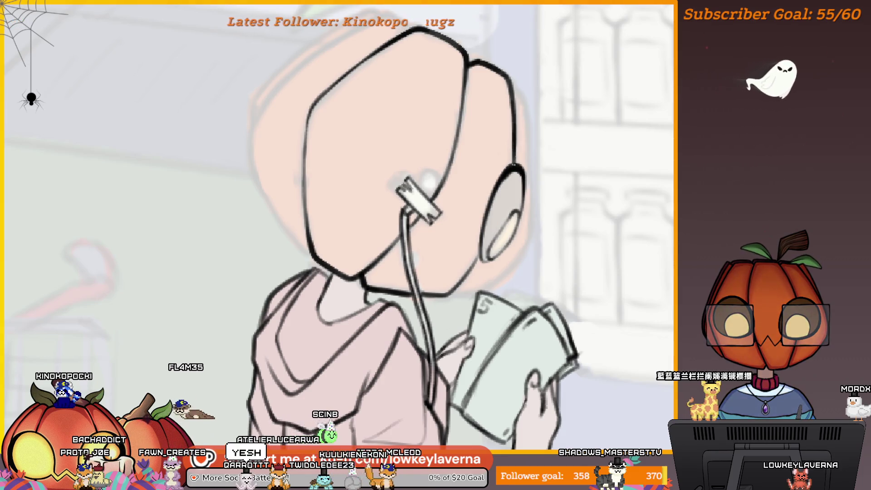
drag(485, 234, 496, 256)
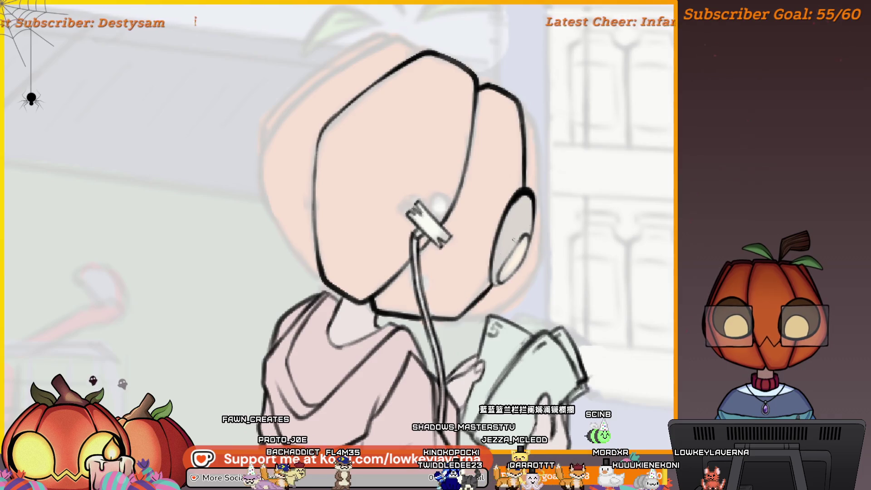
drag(542, 166, 537, 209)
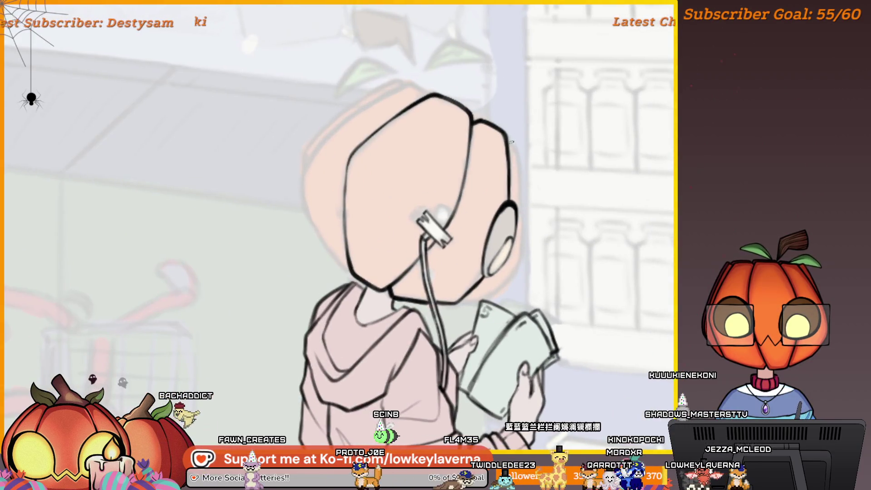
drag(510, 143, 511, 169)
Flip the canvas horizontally with M and re-center the head to check proportions.
key(m)
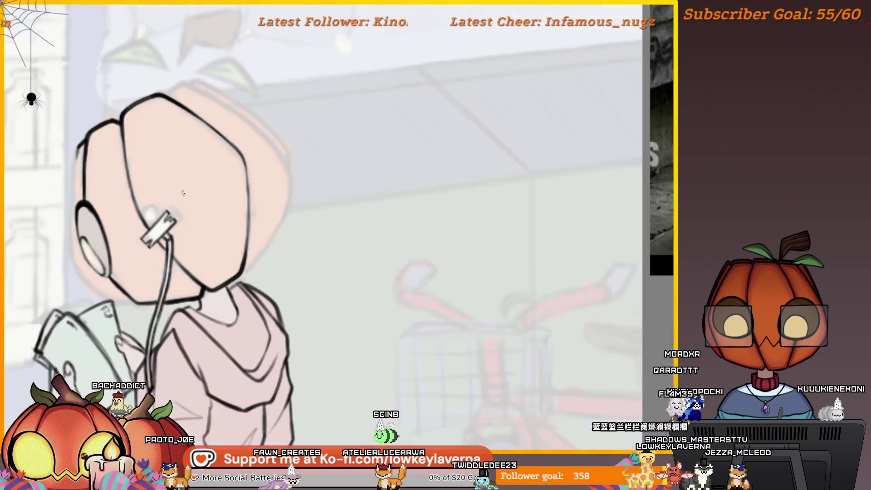
drag(113, 290, 202, 319)
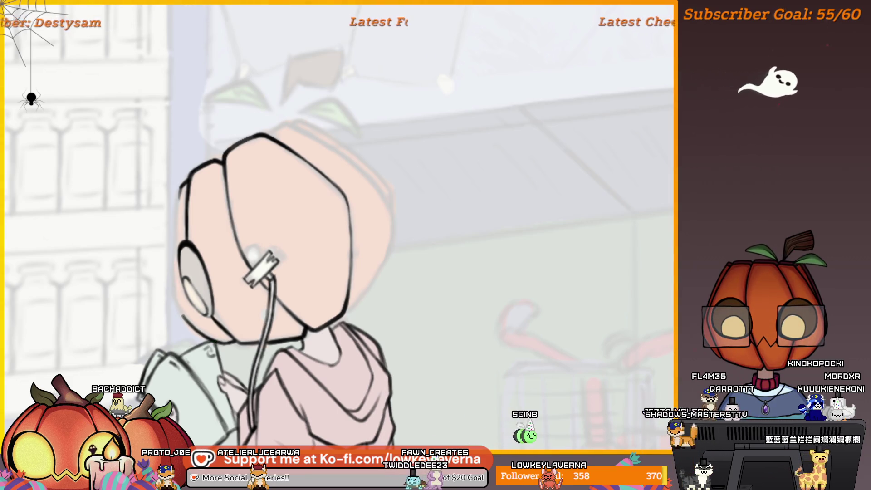
drag(182, 317, 219, 326)
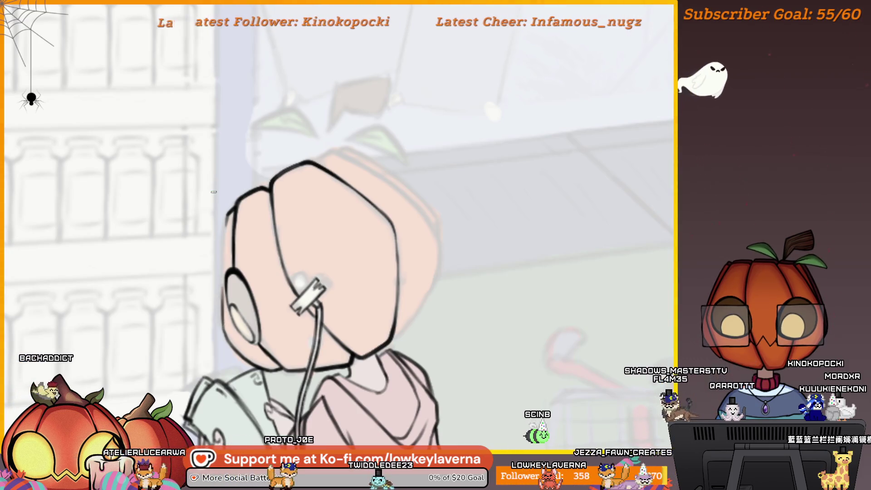
drag(219, 280, 217, 334)
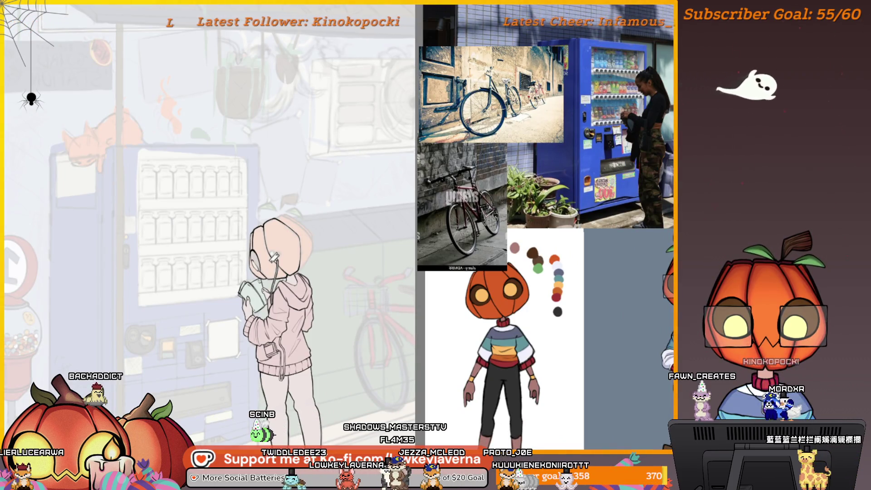
Zoom in on the head, restore the hidden colour and background layers with Ctrl+Z, and flip the canvas back.
mouse_move(256, 257)
mouse_down()
mouse_move(239, 177)
mouse_move(208, 154)
mouse_up()
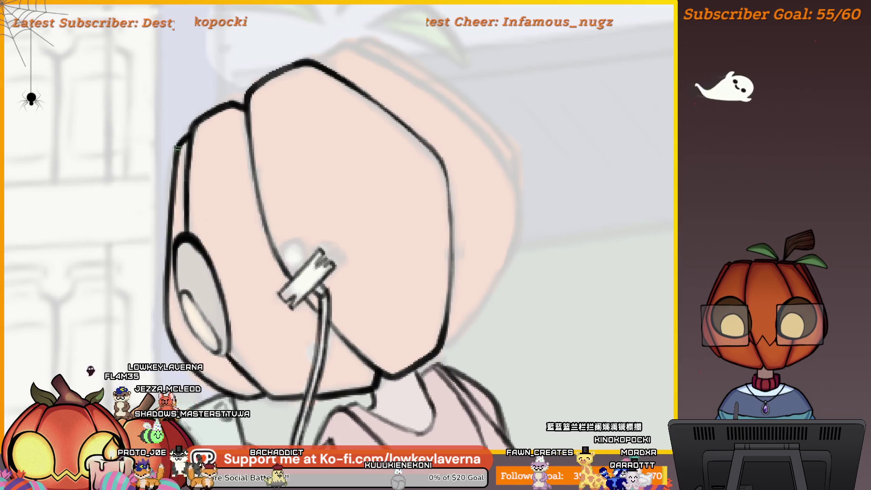
scroll(391, 238, down, 5)
scroll(391, 237, up, 2)
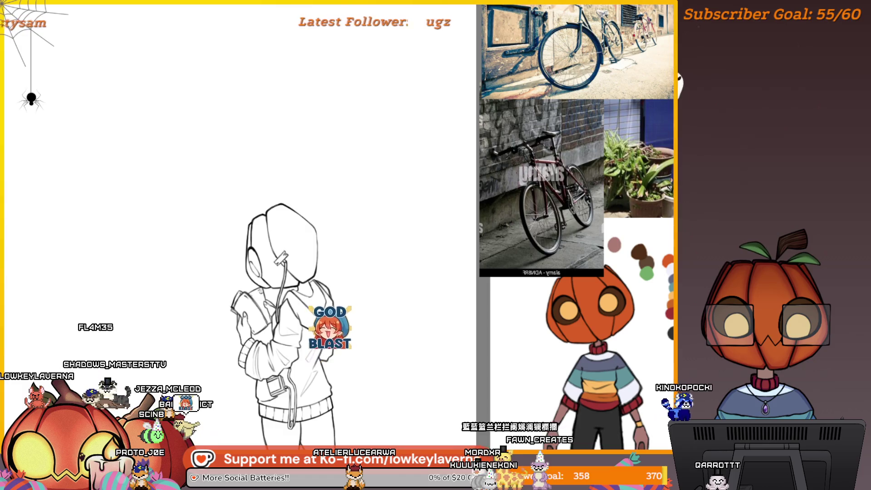
key(ctrl+z)
key(m)
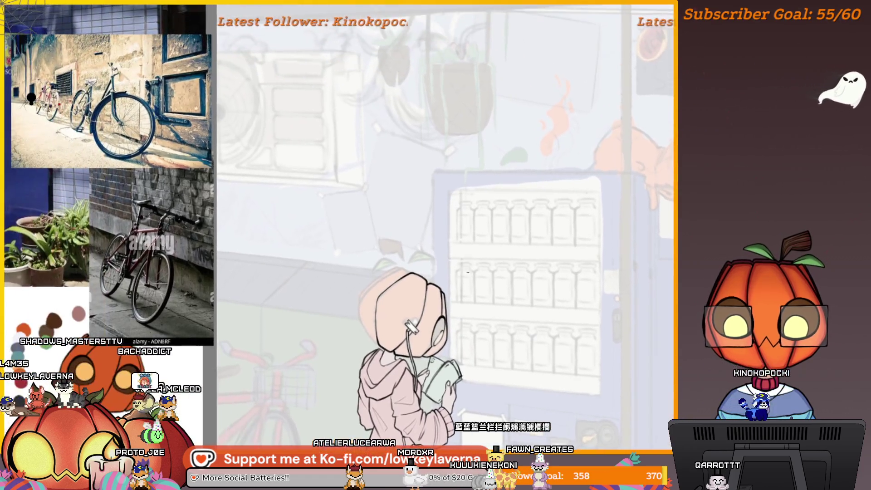
scroll(467, 272, up, 6)
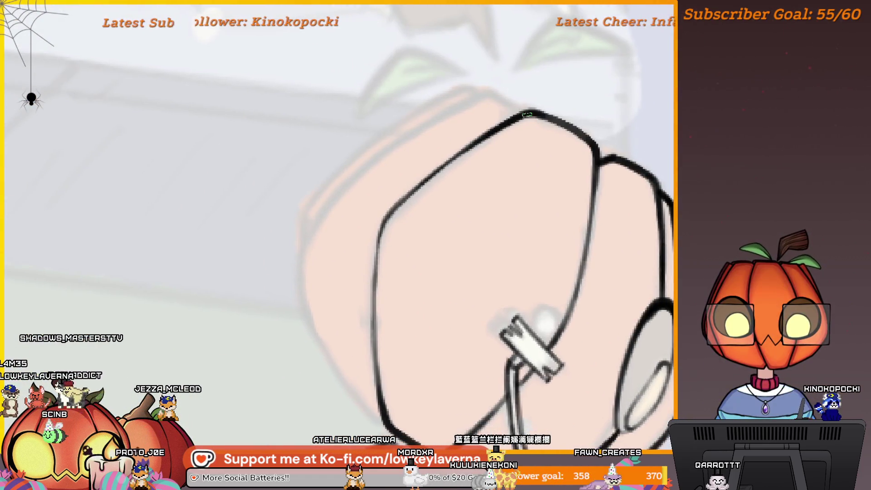
Ink a curved line along the head's top and a short stroke at its left edge.
drag(516, 109, 456, 107)
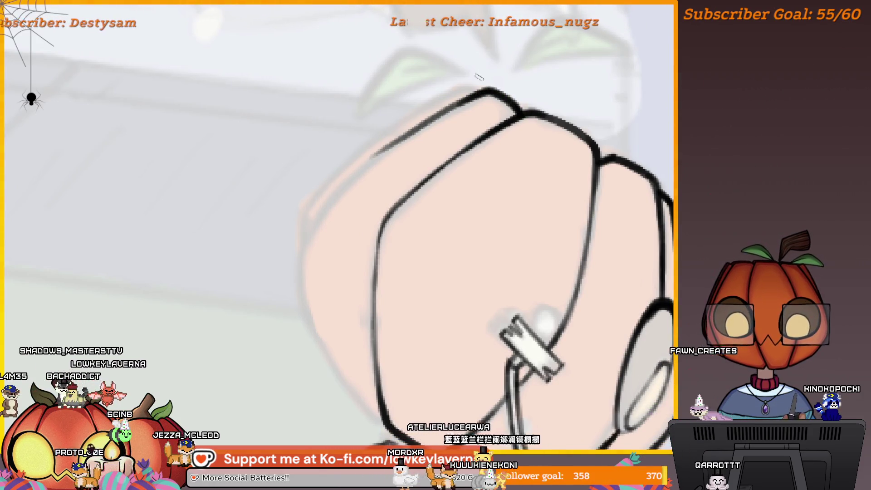
scroll(391, 382, down, 2)
mouse_move(363, 362)
mouse_down()
mouse_move(389, 384)
mouse_move(330, 307)
mouse_up()
scroll(365, 259, up, 1)
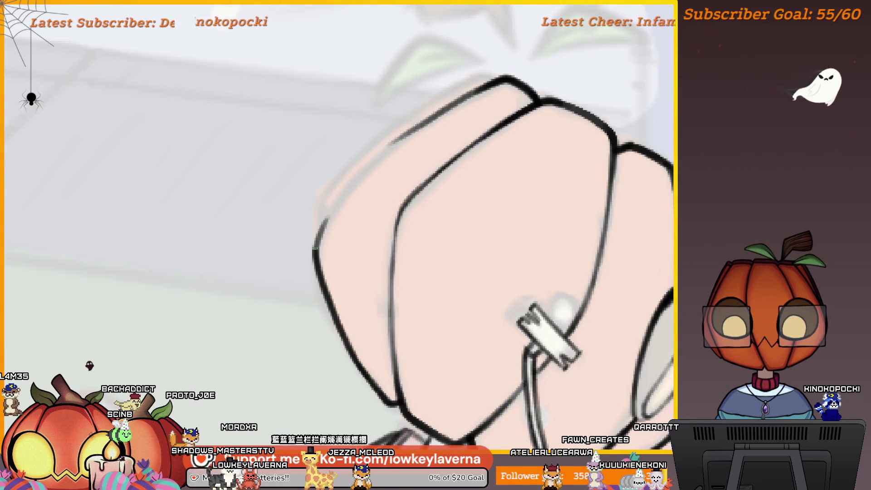
Pan to the head's upper right edge and ink a short line along its top.
drag(397, 147, 418, 236)
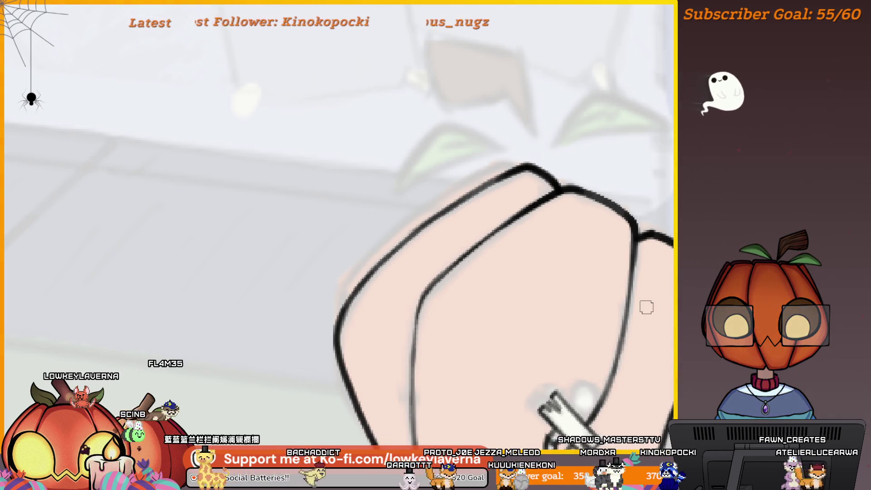
mouse_move(519, 162)
mouse_down()
mouse_move(589, 165)
mouse_move(612, 146)
mouse_move(617, 158)
mouse_up()
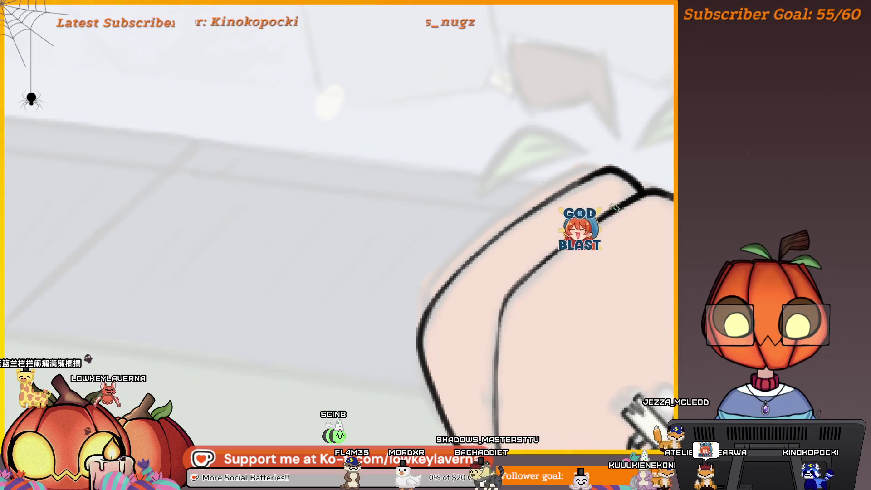
drag(574, 230, 632, 262)
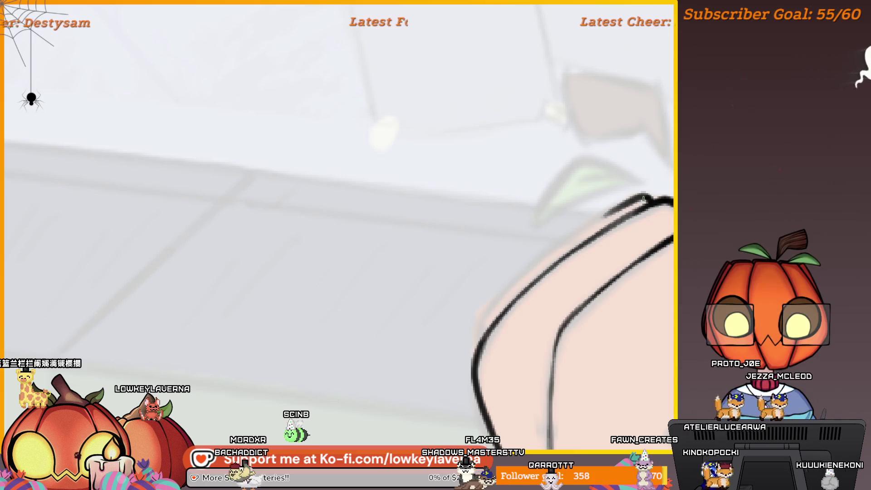
drag(641, 196, 592, 222)
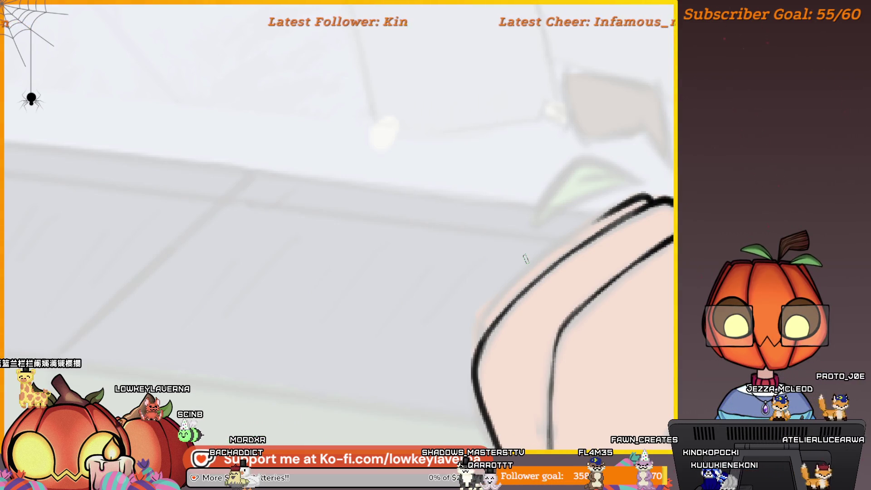
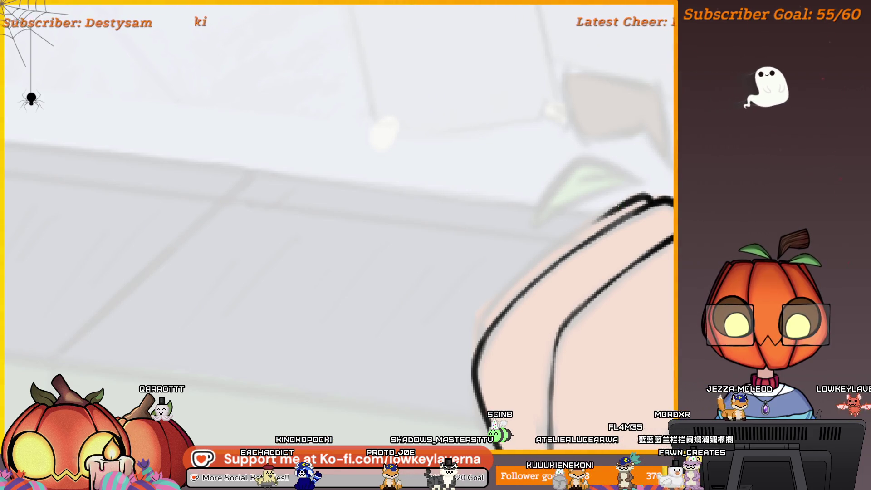
Sketch a grey stroke along the outline's outer edge above the pumpkin head, redoing it once.
scroll(614, 247, up, 5)
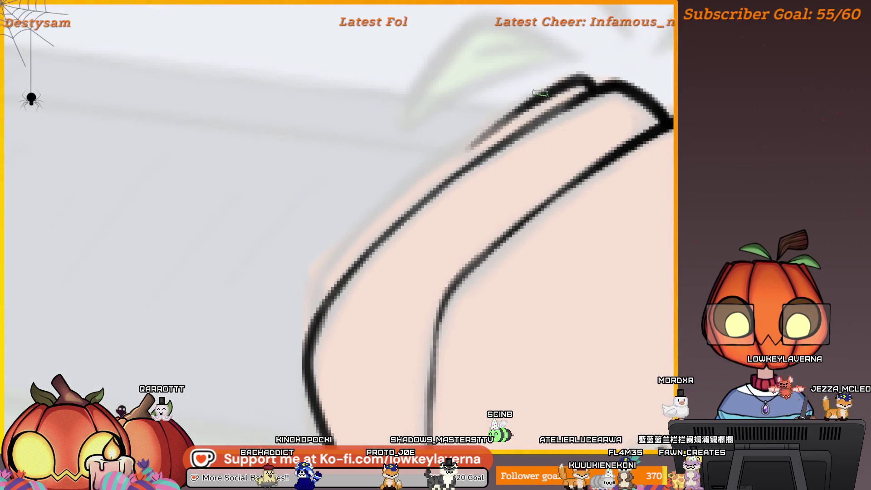
mouse_move(522, 118)
mouse_down()
mouse_move(535, 108)
mouse_move(381, 211)
mouse_up()
drag(317, 313, 320, 297)
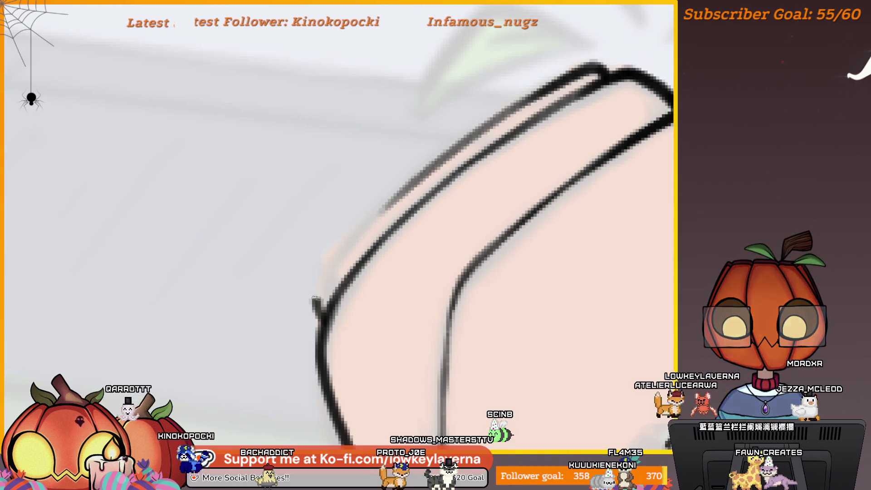
drag(312, 295, 348, 248)
key(ctrl+z)
drag(312, 296, 347, 248)
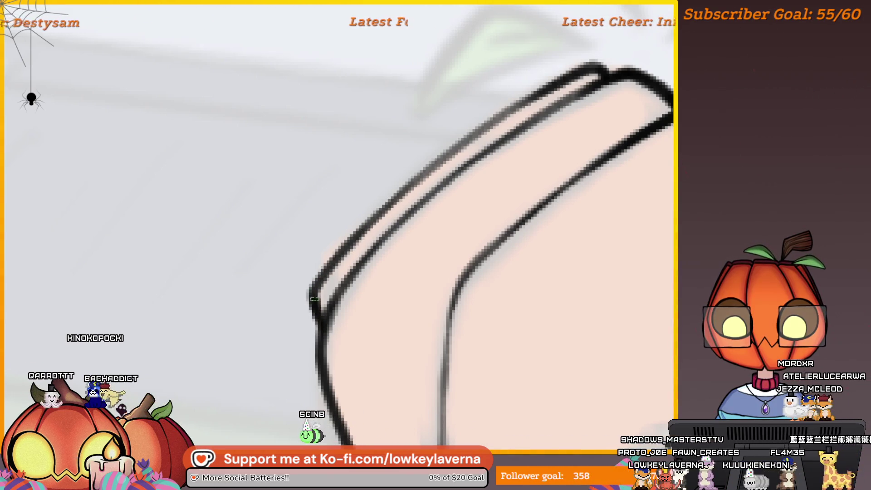
alt+click(437, 159)
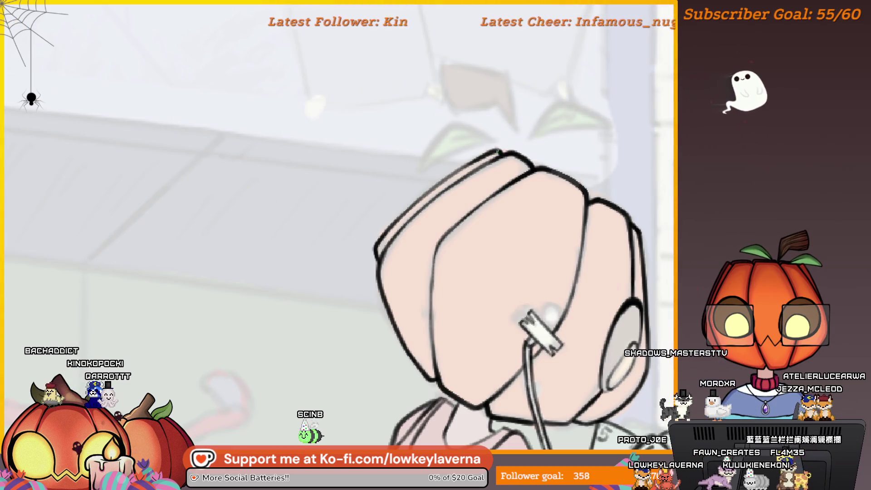
alt+click(509, 128)
drag(606, 171, 590, 198)
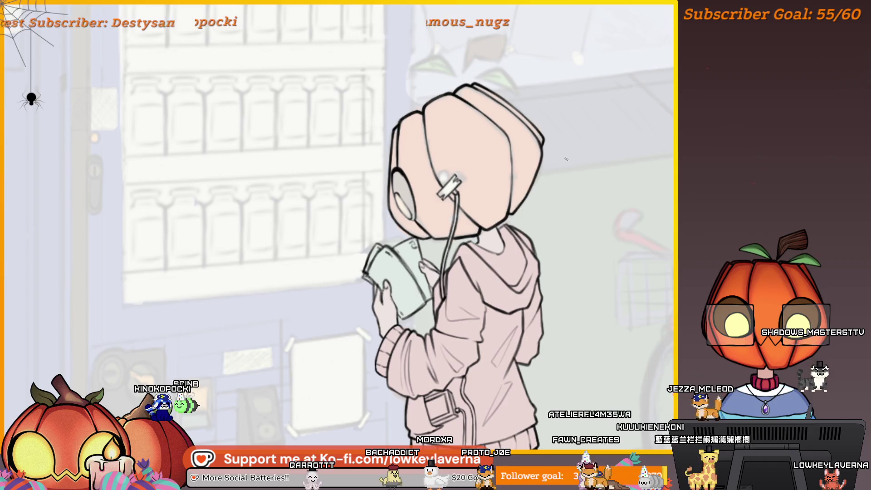
scroll(542, 145, down, 1)
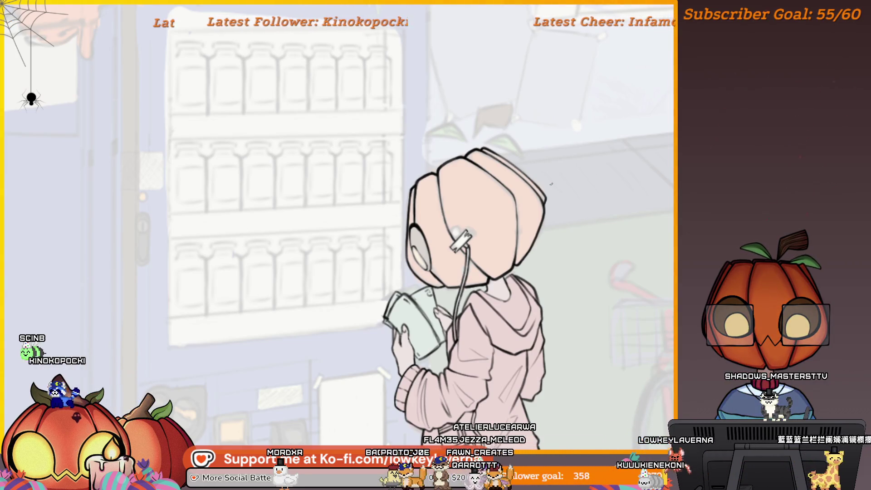
scroll(553, 173, up, 3)
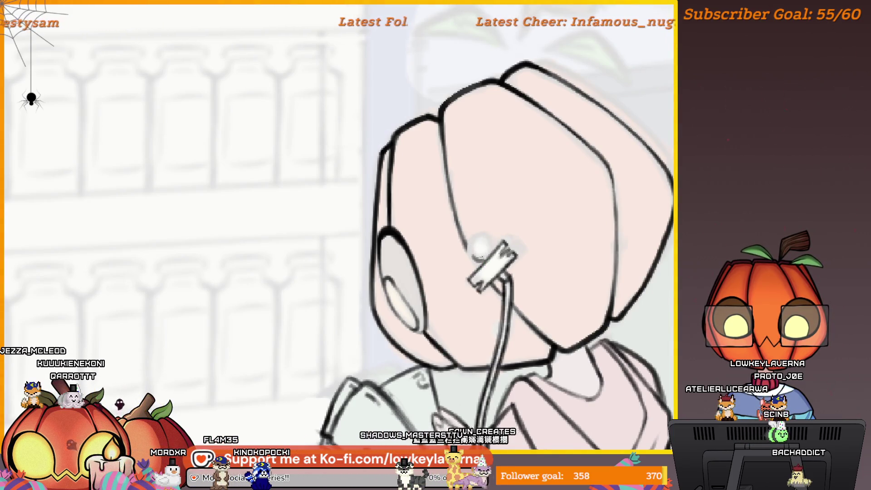
drag(479, 248, 513, 268)
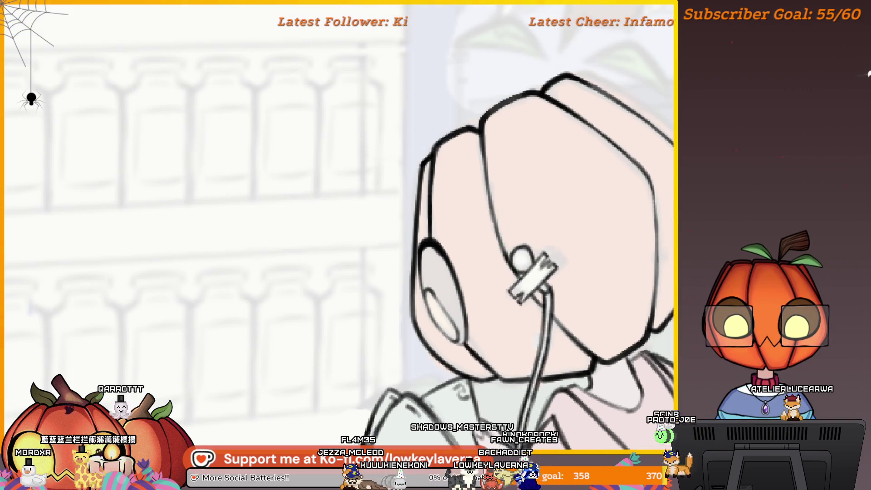
scroll(540, 203, down, 5)
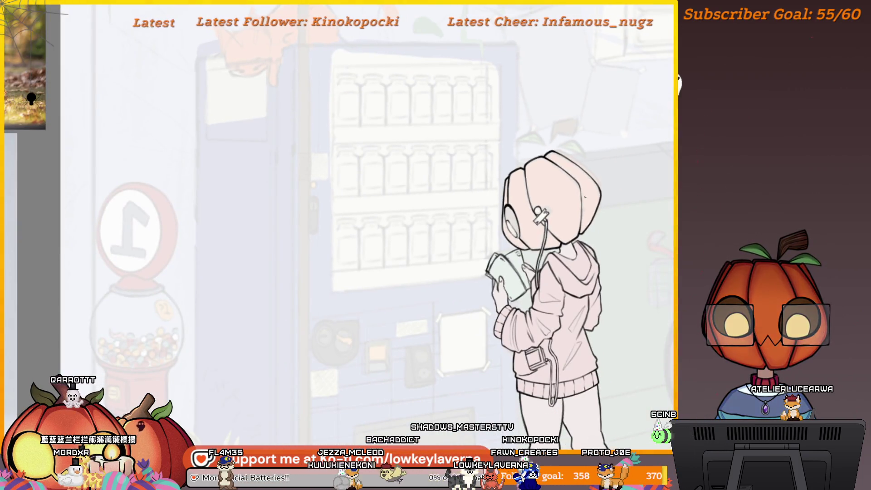
Flip the canvas horizontally to check the drawing, then flip it back.
scroll(537, 205, up, 5)
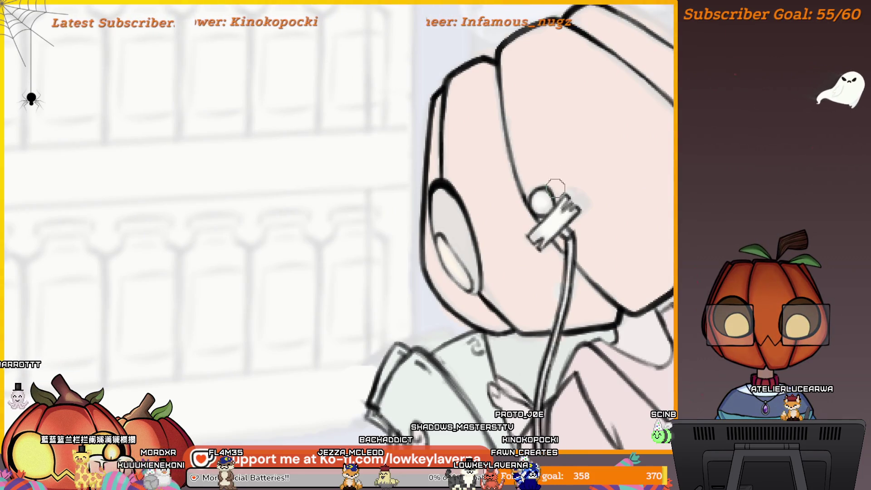
scroll(565, 144, down, 5)
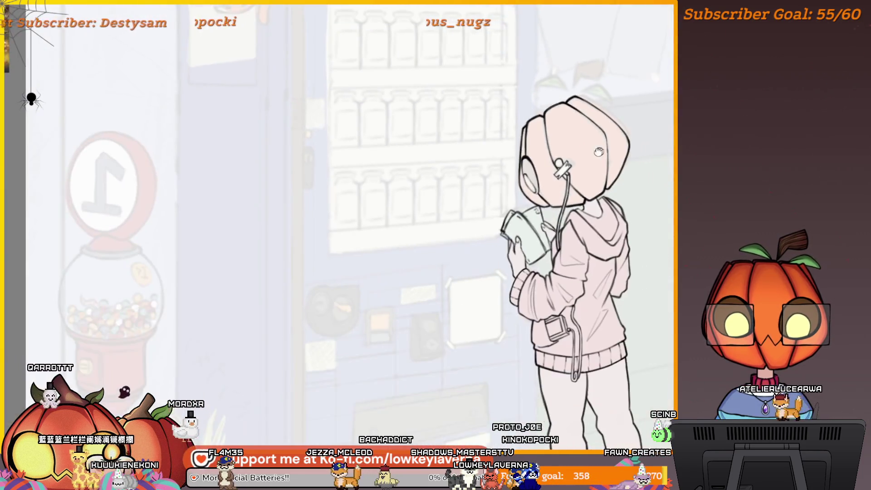
scroll(536, 145, up, 5)
scroll(536, 219, down, 1)
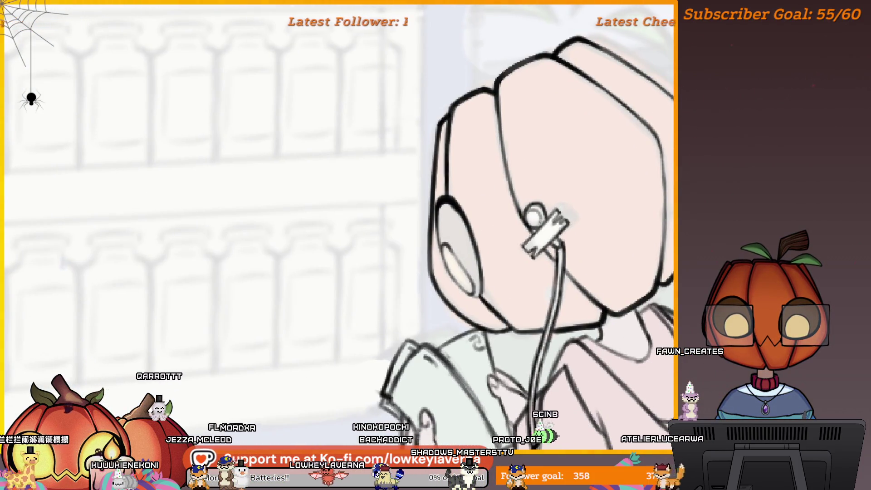
scroll(562, 180, down, 5)
key(h)
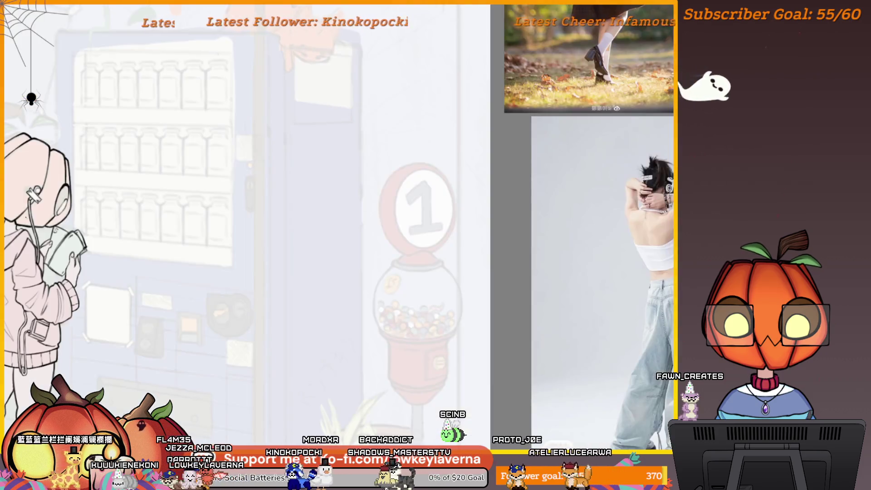
key(h)
Hide the white overlay wash so the red hoodie and blue vending machine show in full colour.
scroll(345, 242, up, 5)
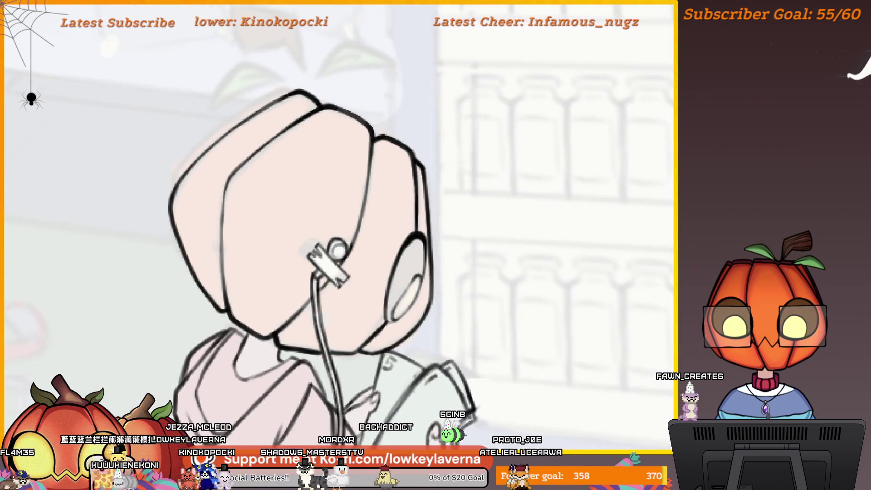
scroll(338, 234, down, 5)
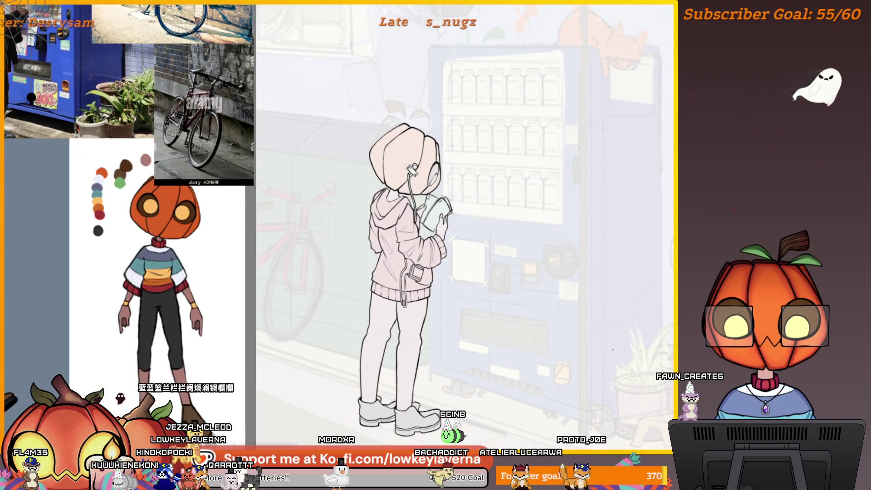
drag(499, 345, 534, 371)
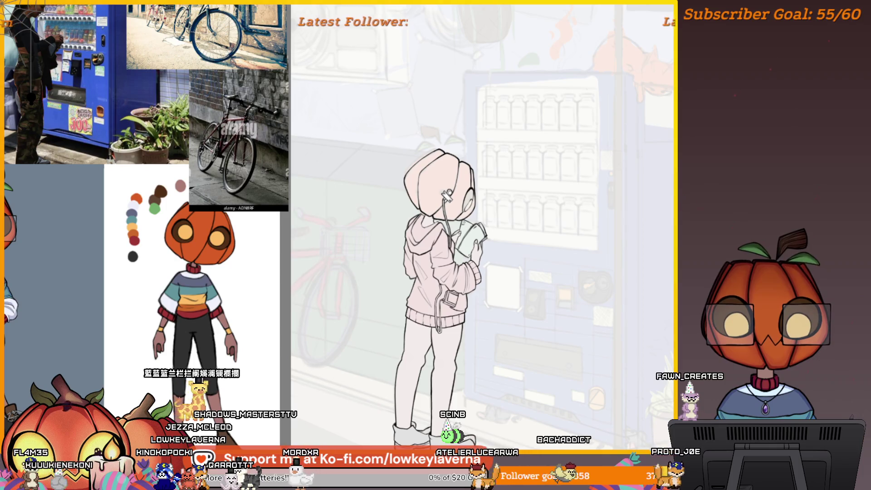
key(ctrl+z)
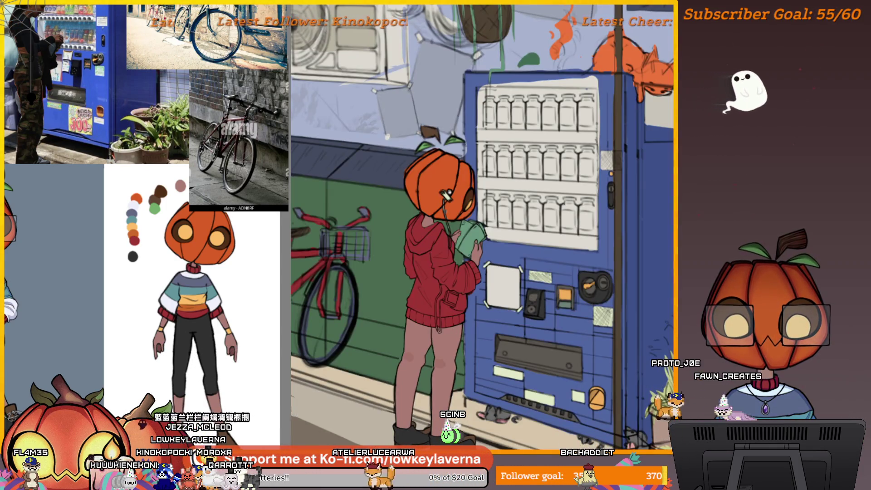
scroll(447, 184, up, 5)
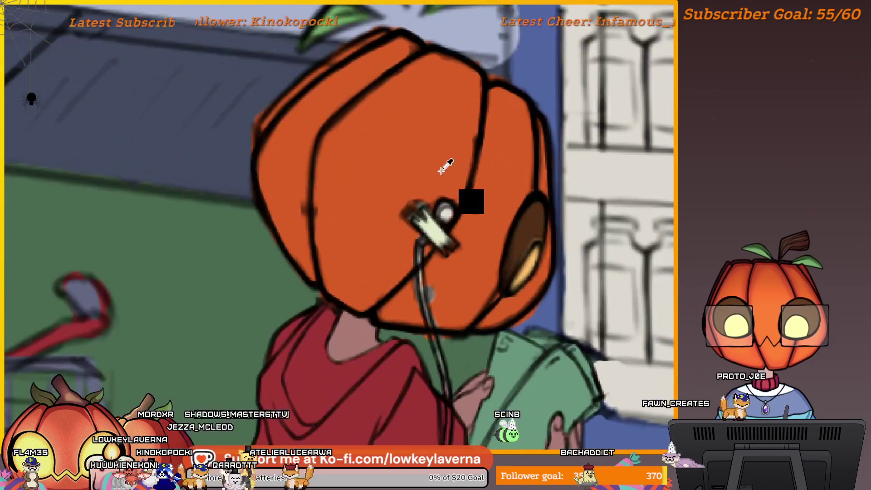
drag(454, 167, 476, 277)
drag(510, 182, 525, 198)
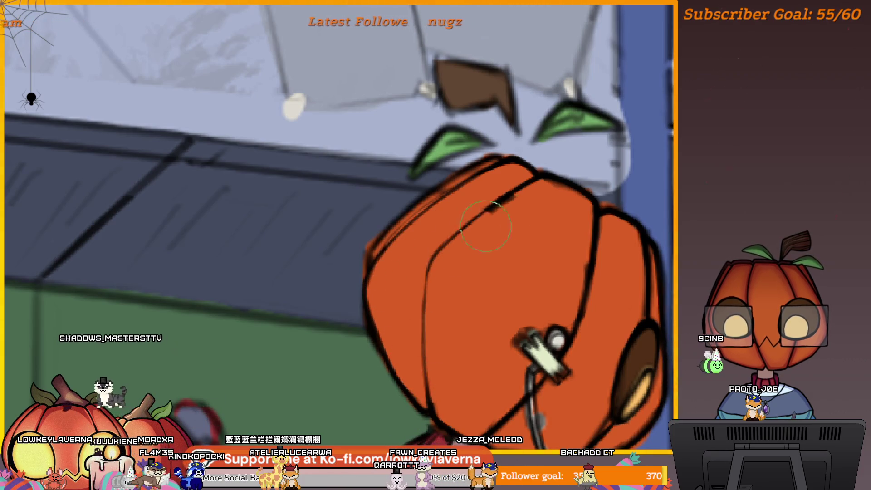
drag(570, 237, 578, 171)
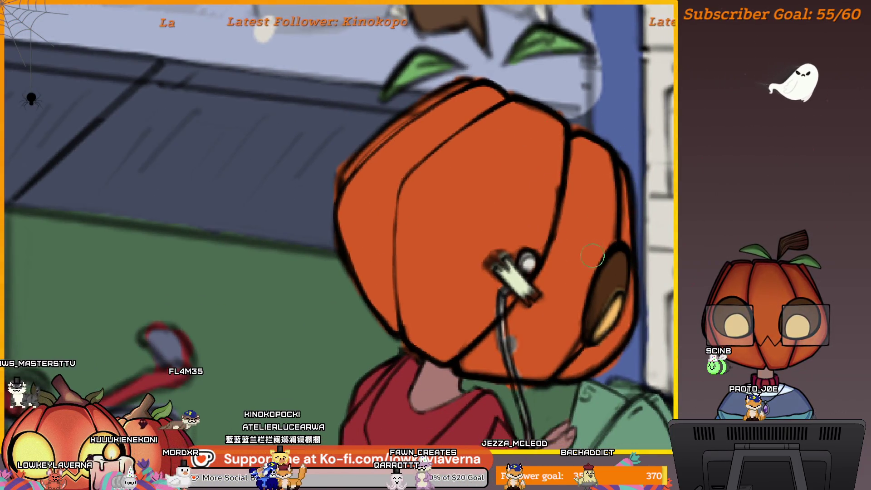
drag(586, 247, 522, 230)
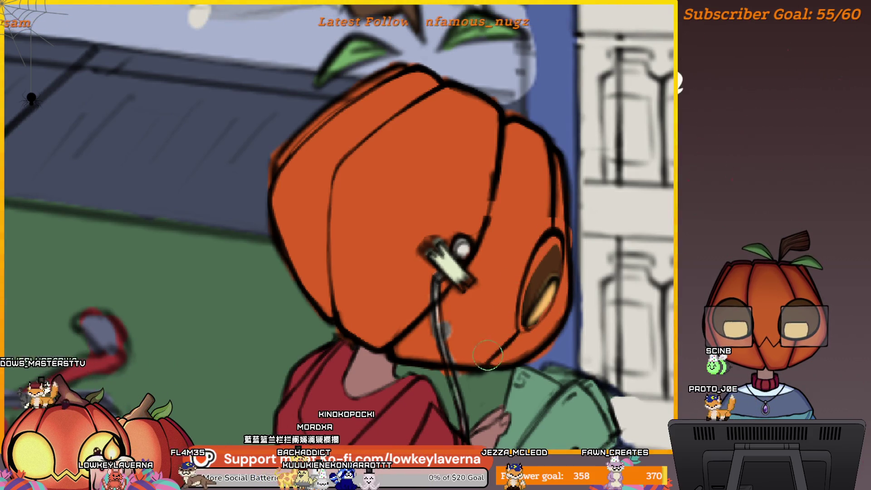
scroll(520, 349, up, 3)
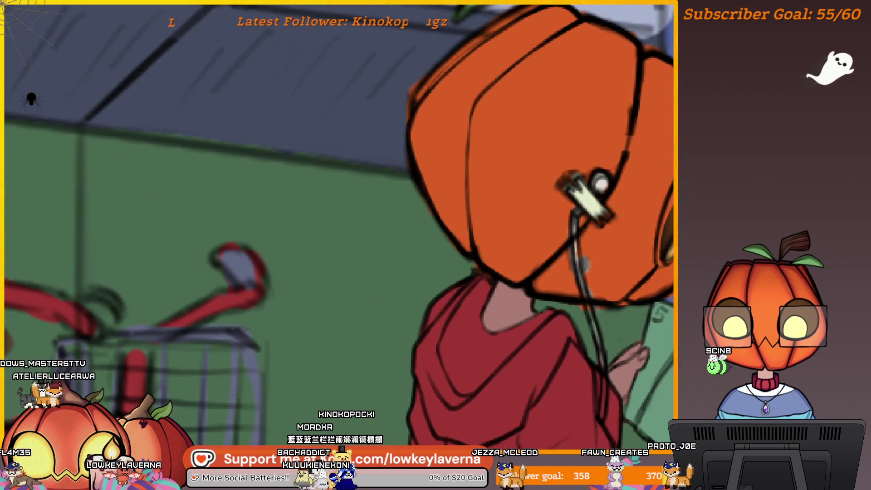
scroll(618, 284, up, 2)
scroll(505, 272, down, 1)
scroll(525, 315, up, 2)
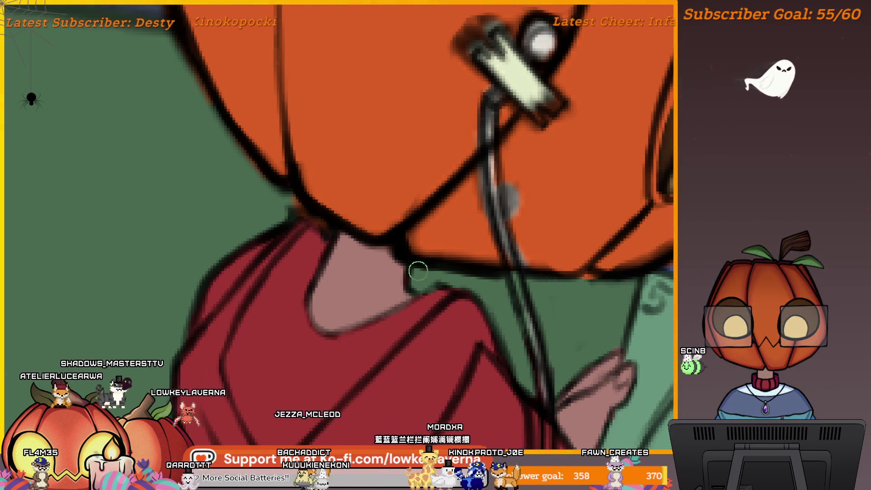
scroll(587, 257, up, 2)
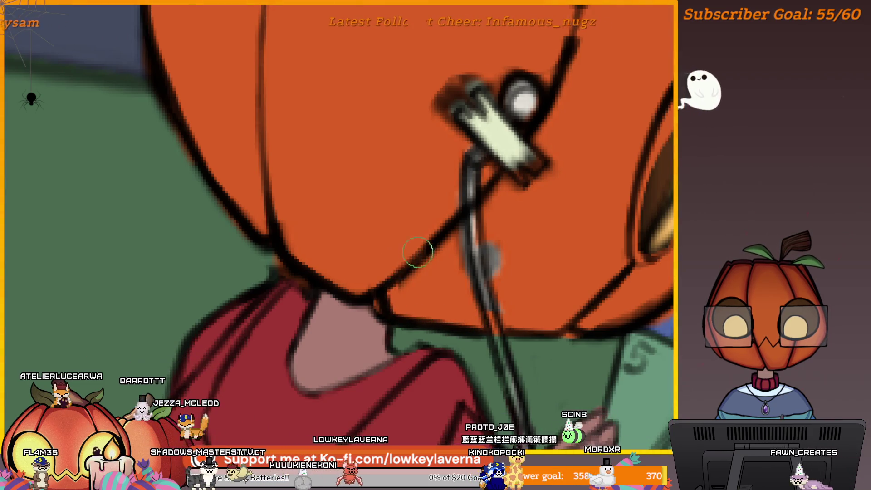
drag(295, 223, 418, 278)
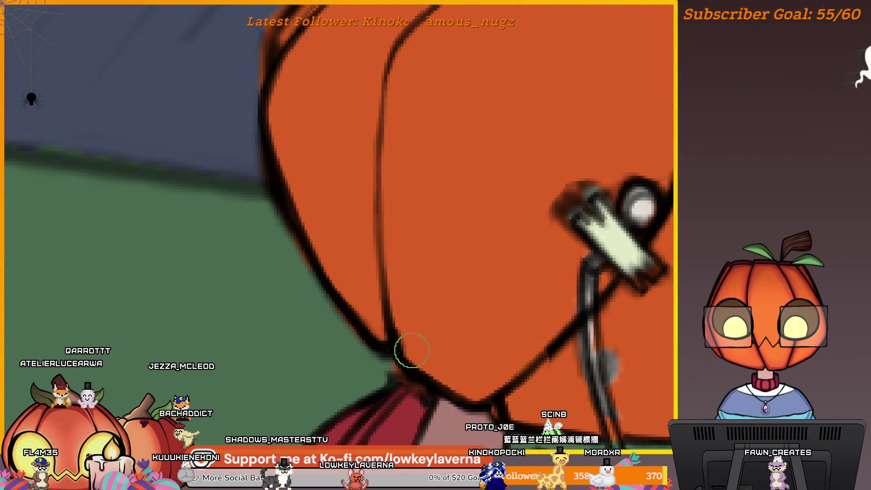
drag(412, 354, 398, 272)
scroll(484, 411, up, 3)
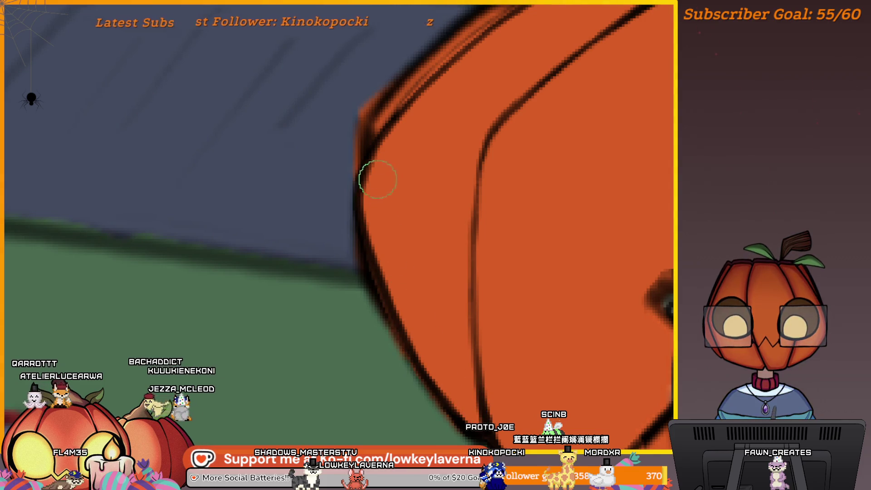
scroll(466, 91, down, 3)
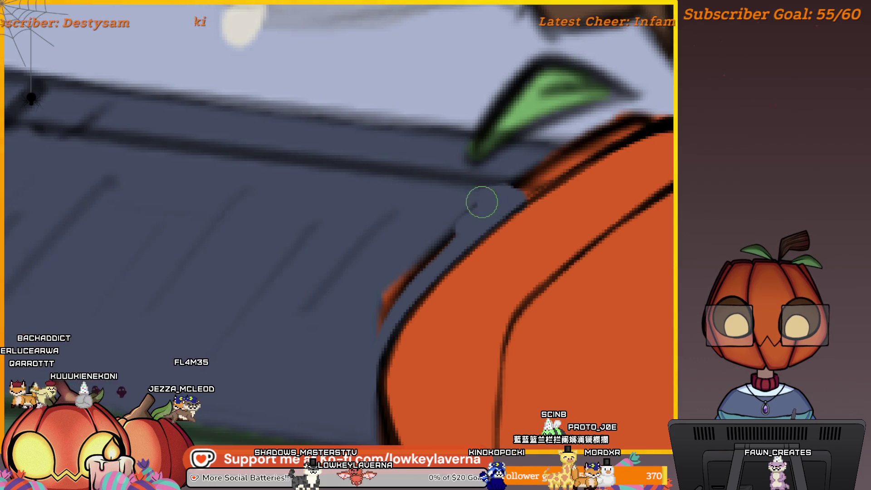
drag(359, 334, 514, 264)
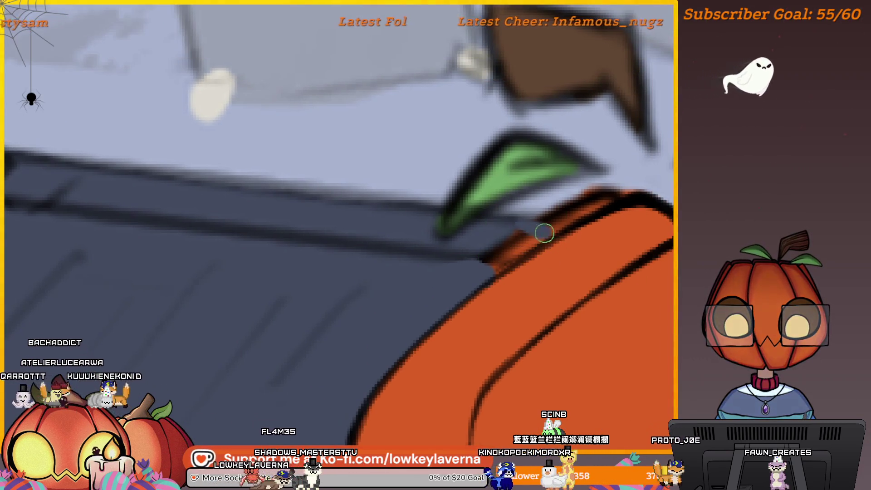
alt+click(473, 272)
drag(526, 243, 490, 275)
scroll(490, 275, down, 2)
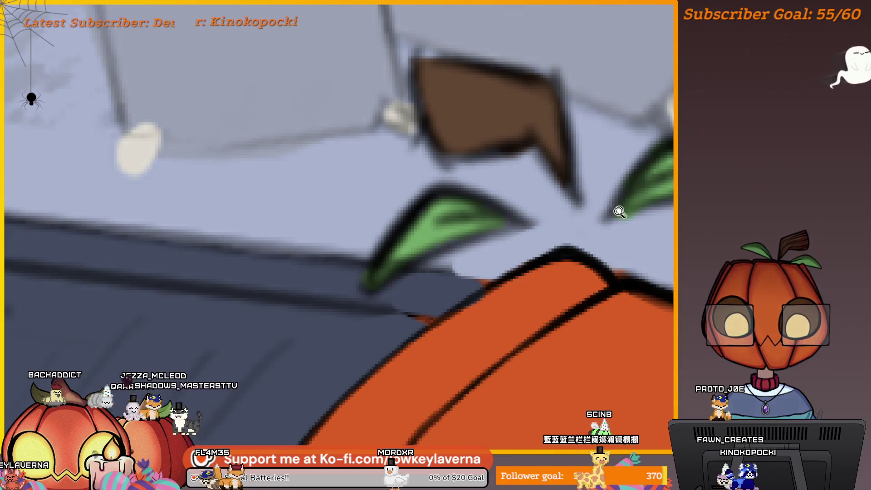
scroll(640, 222, down, 2)
drag(642, 225, 503, 232)
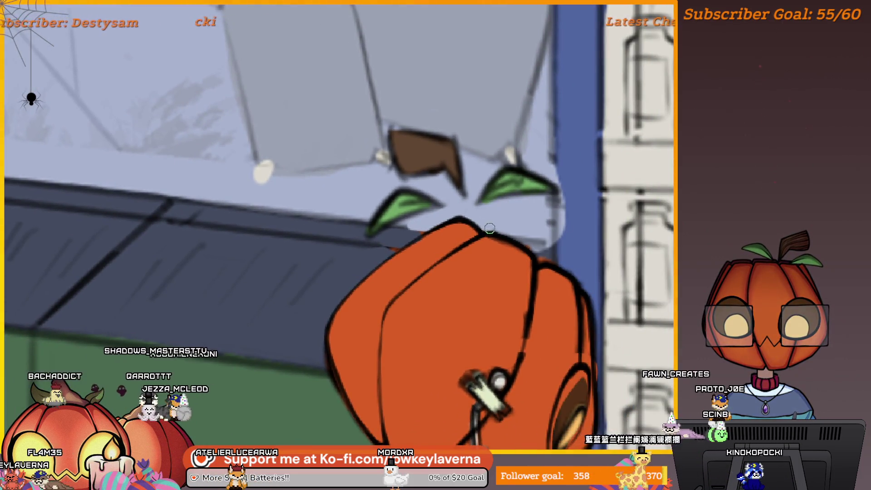
scroll(503, 232, down, 3)
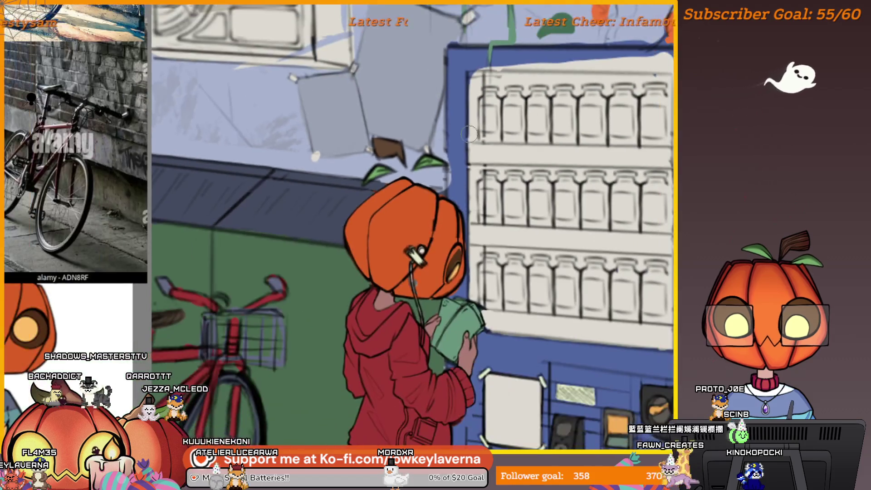
scroll(448, 221, up, 2)
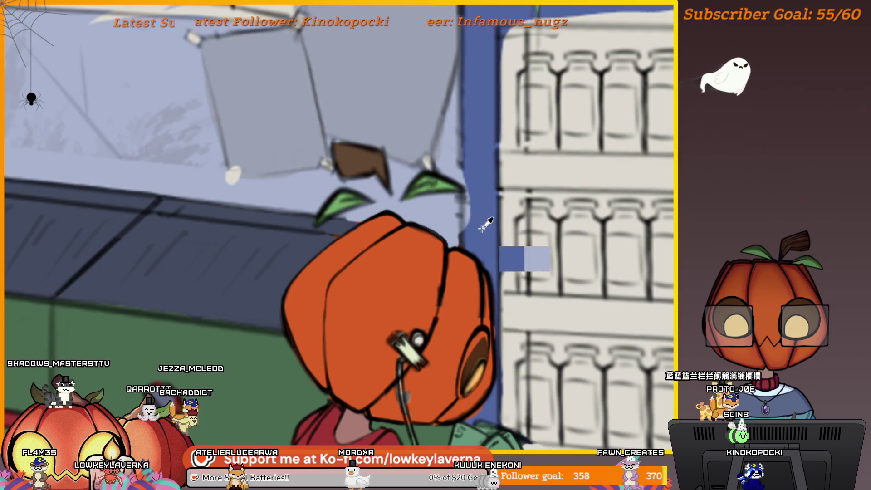
drag(480, 146, 472, 201)
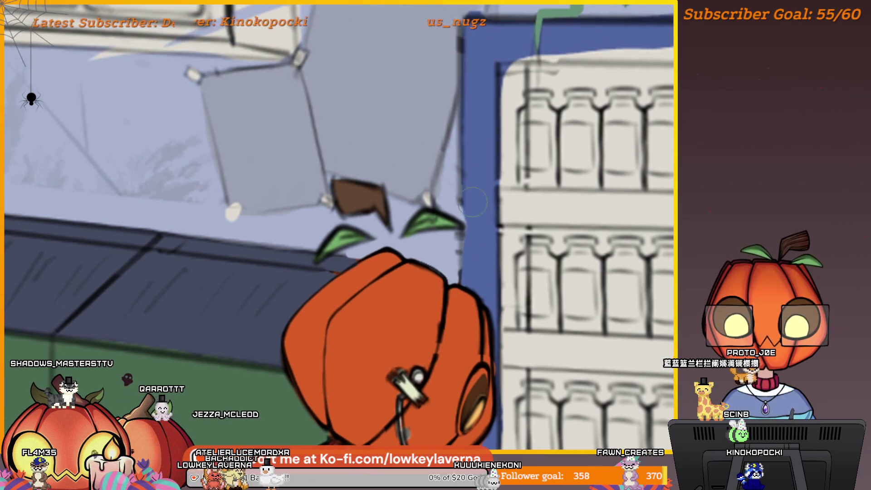
scroll(460, 235, down, 3)
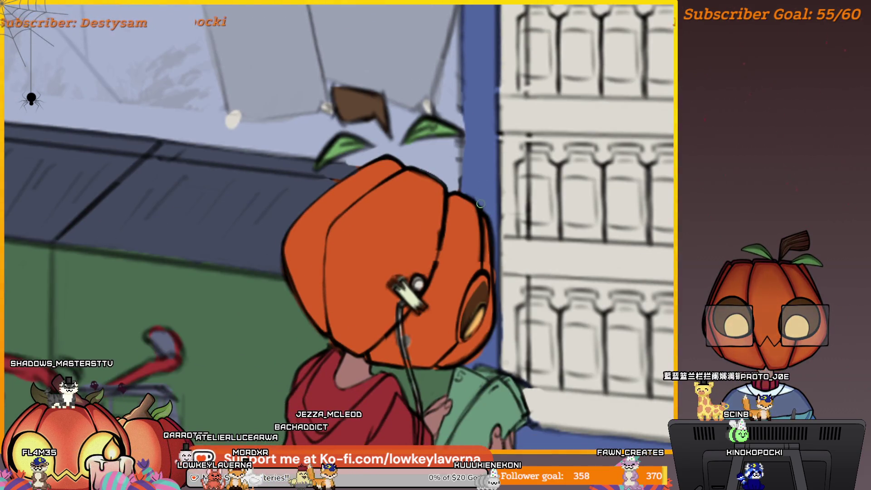
mouse_move(480, 204)
mouse_down()
mouse_move(515, 173)
mouse_move(529, 179)
mouse_move(529, 167)
mouse_up()
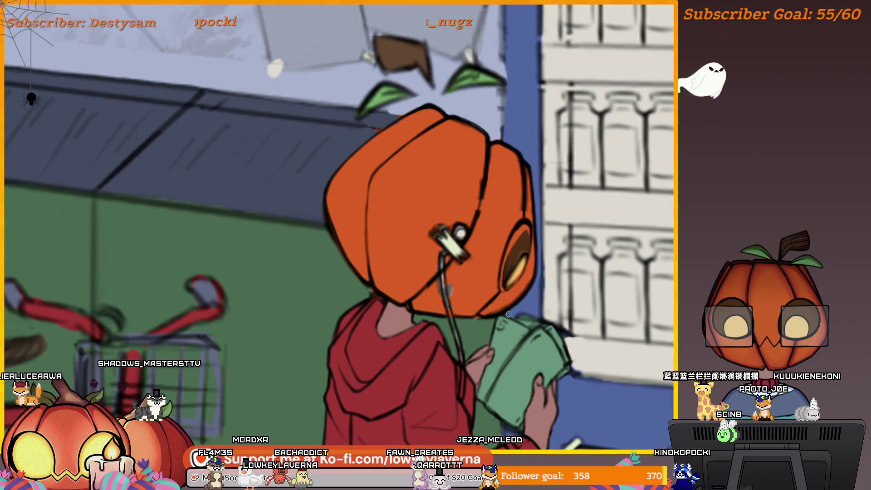
drag(536, 282, 548, 293)
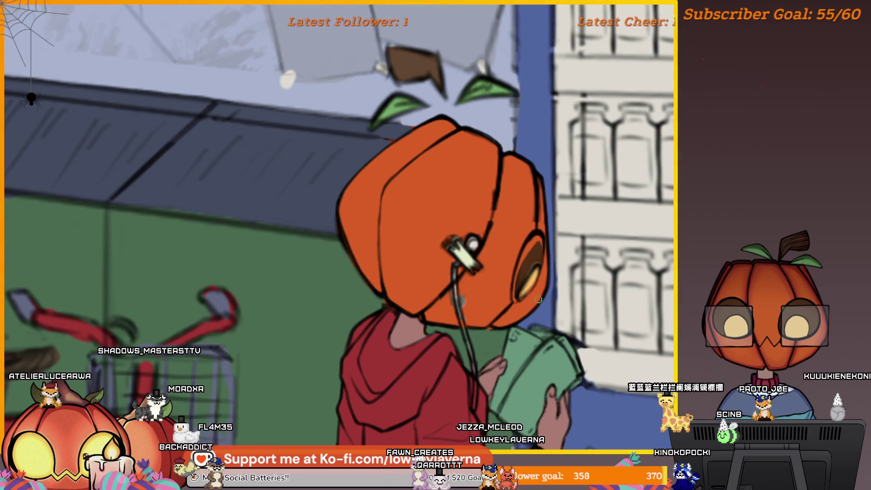
drag(549, 247, 548, 256)
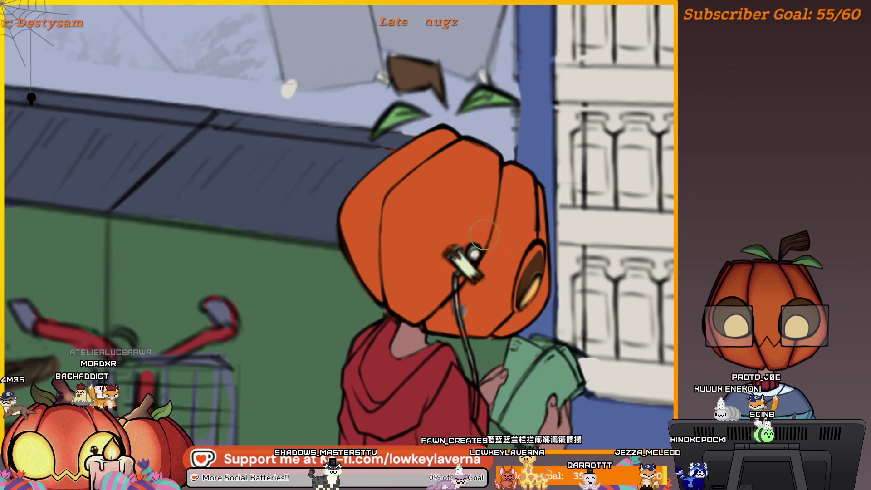
scroll(497, 281, left, 2)
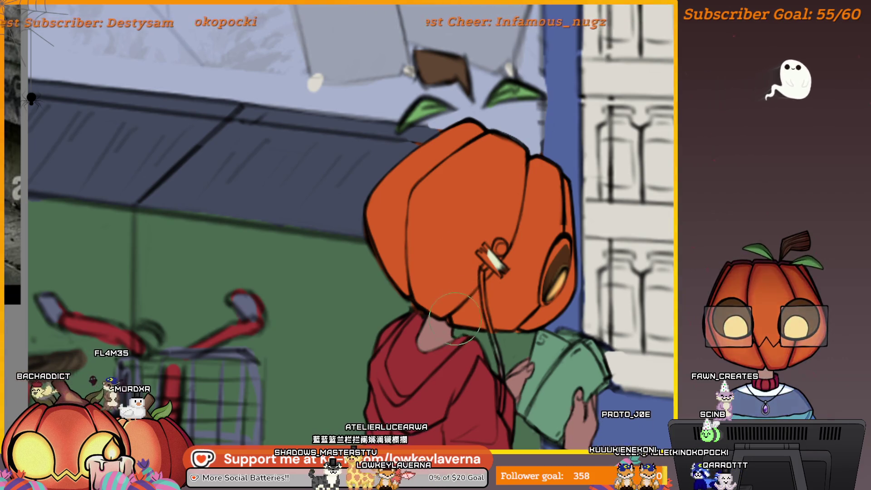
scroll(452, 309, up, 5)
Enlarge the brush and paint over the eye's yellow crescent highlight in dark brown.
drag(457, 309, 480, 320)
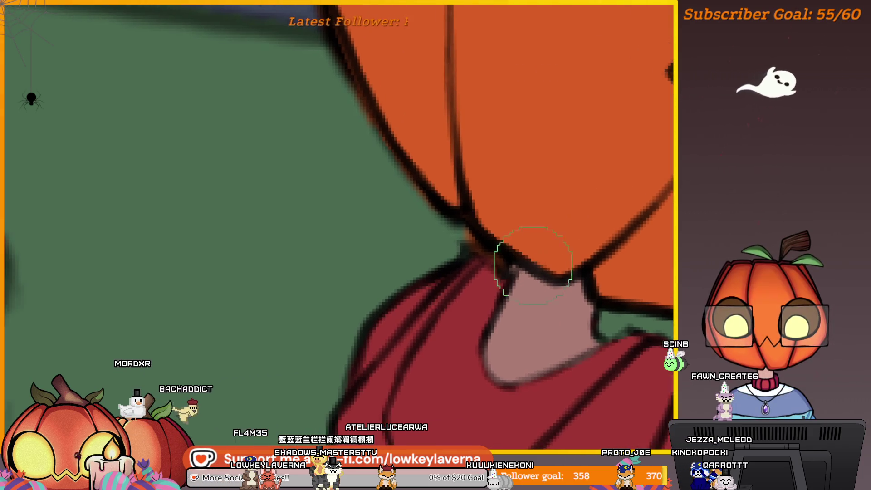
drag(433, 262, 529, 252)
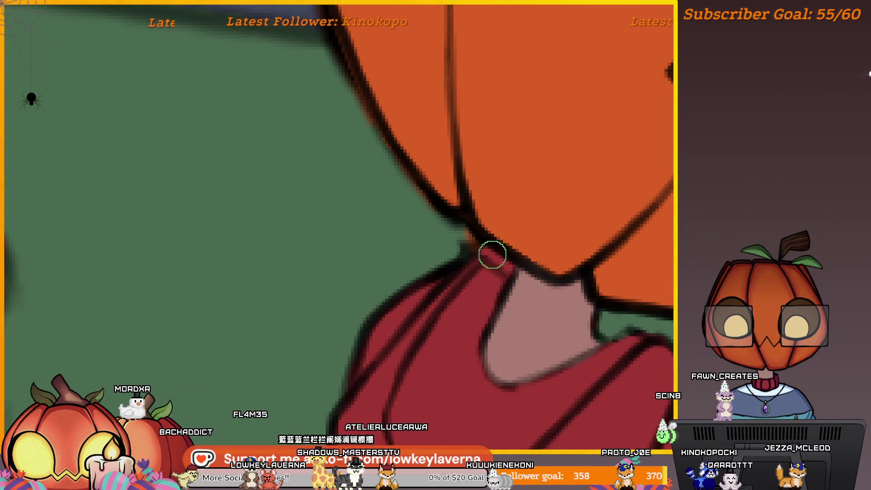
scroll(481, 262, down, 5)
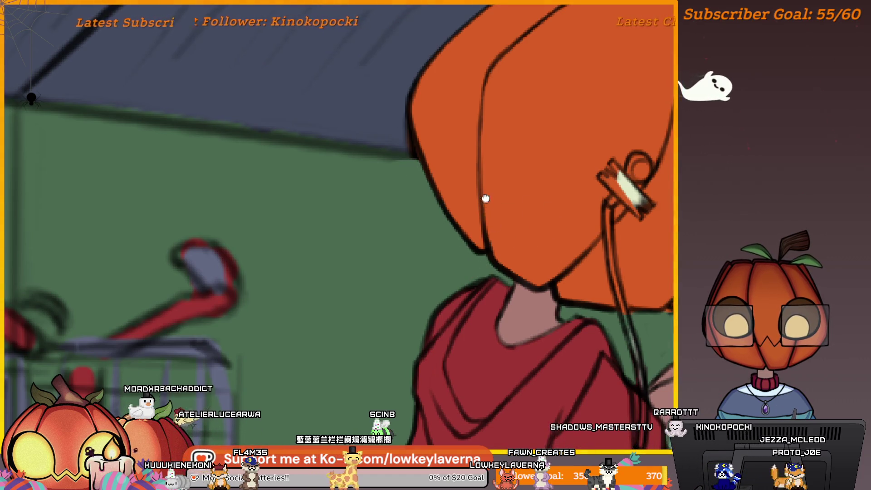
drag(484, 199, 443, 238)
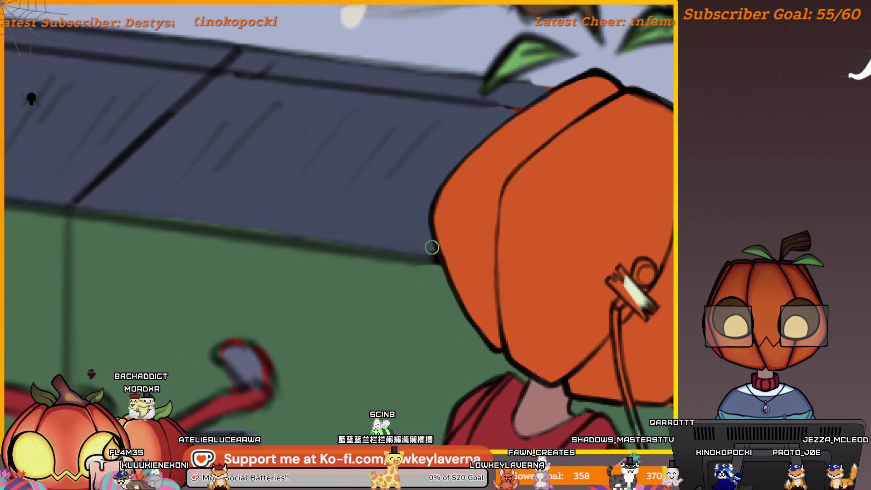
key(])
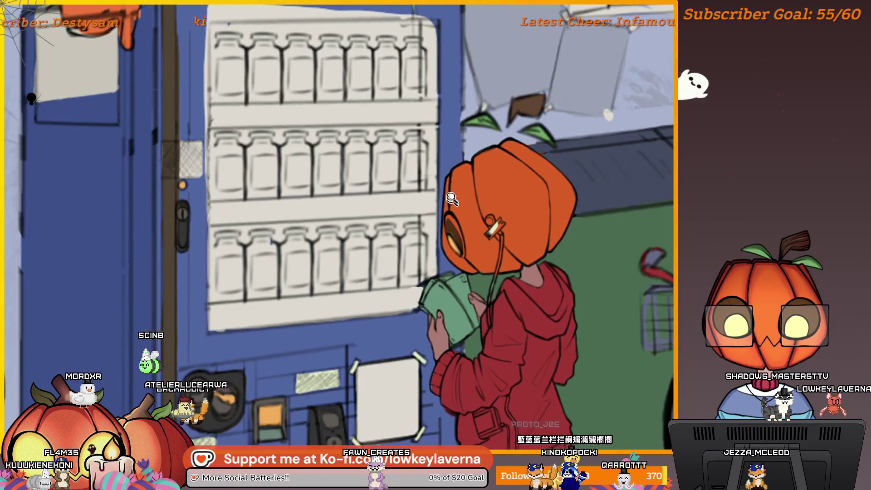
click(452, 203)
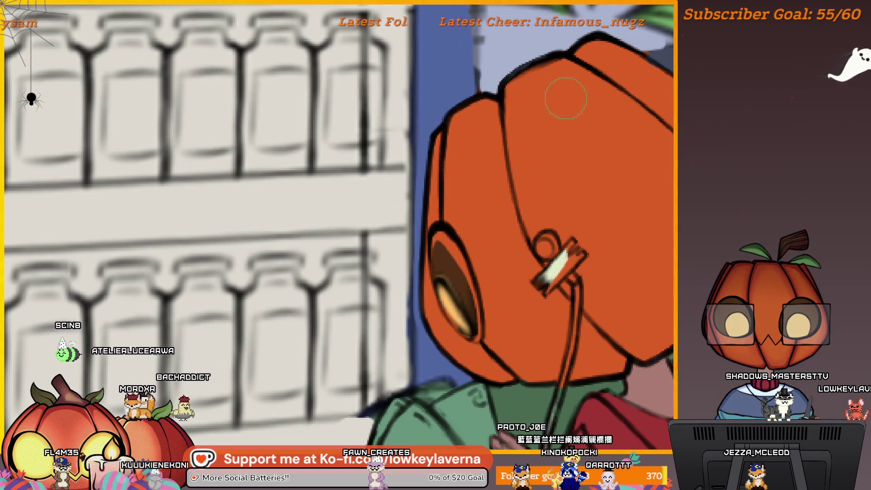
drag(650, 102, 534, 151)
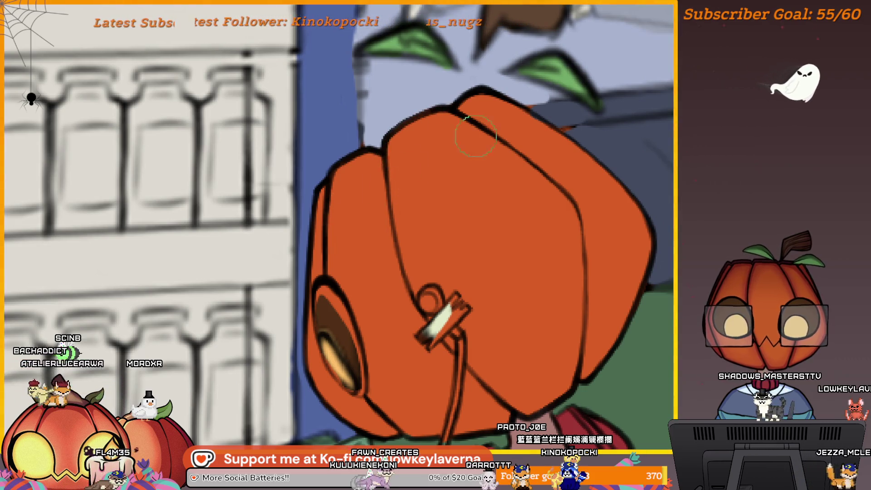
scroll(481, 141, down, 3)
scroll(450, 176, up, 5)
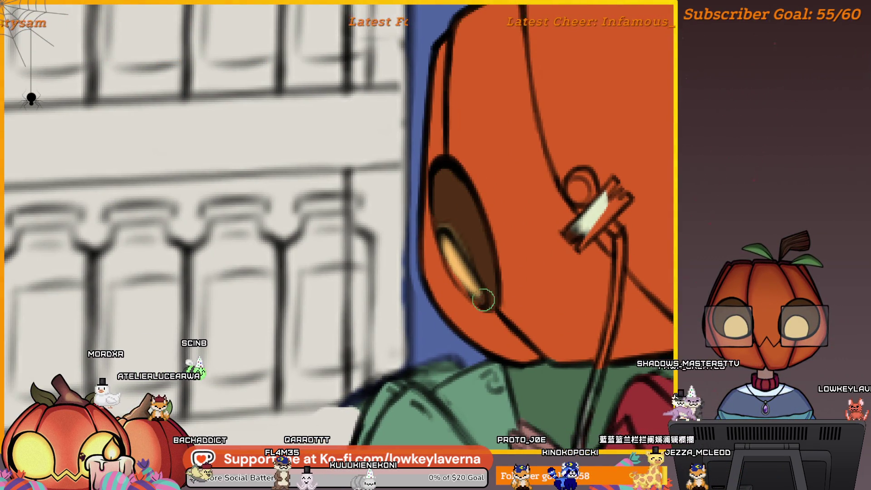
drag(484, 297, 445, 210)
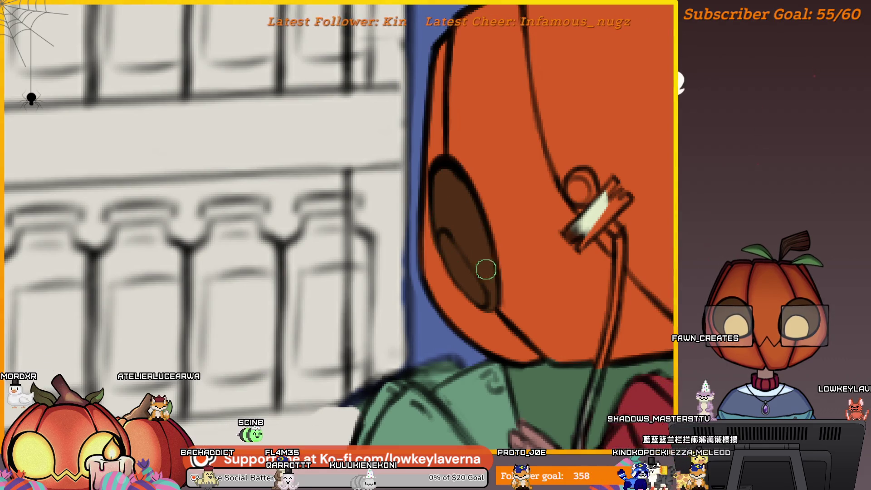
Zoom out to the whole drawing and make the figure's line art visible again.
scroll(484, 259, down, 5)
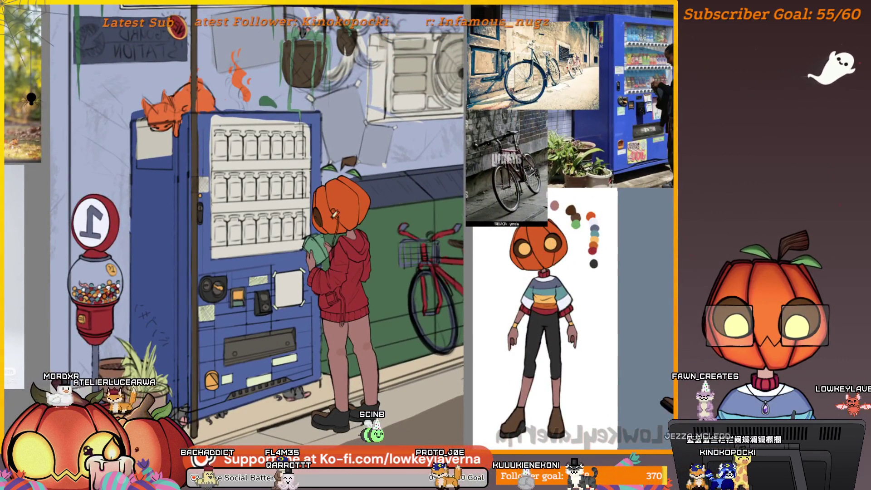
scroll(316, 222, up, 5)
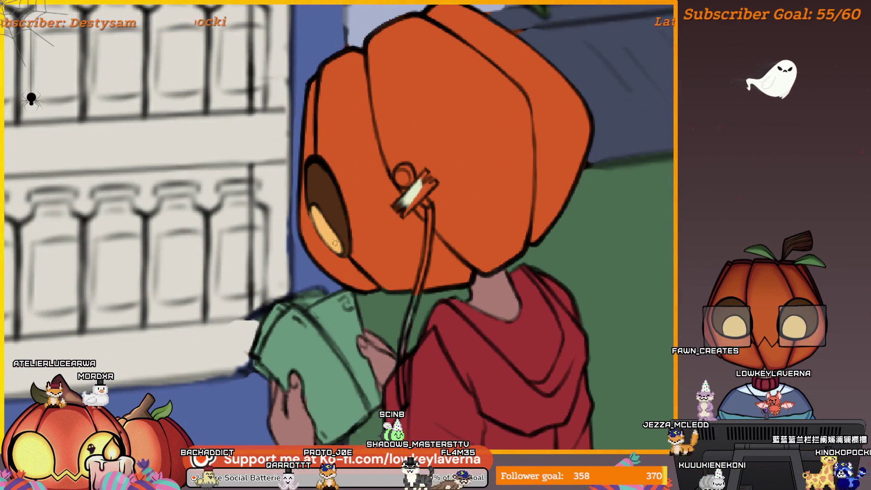
drag(320, 233, 420, 255)
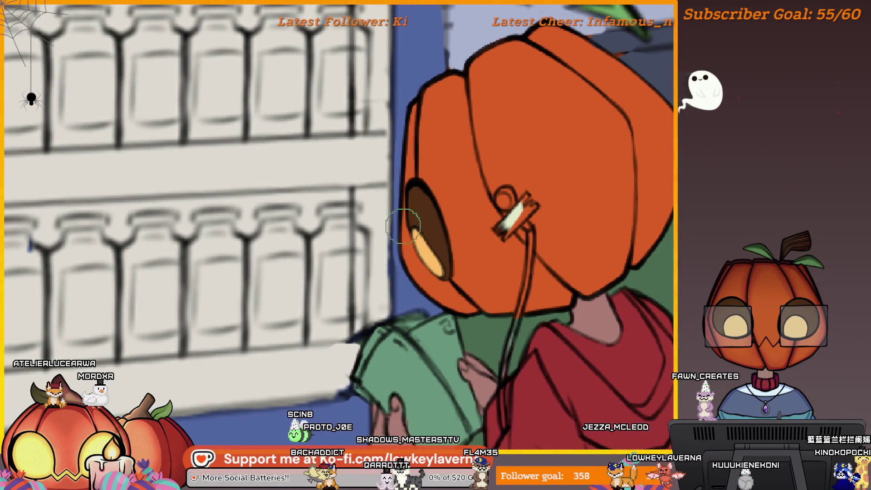
drag(450, 185, 472, 308)
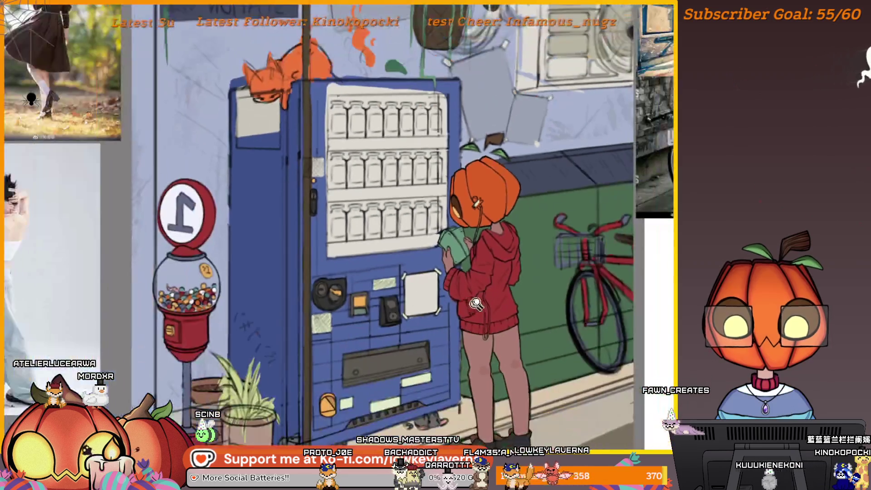
scroll(530, 270, down, 3)
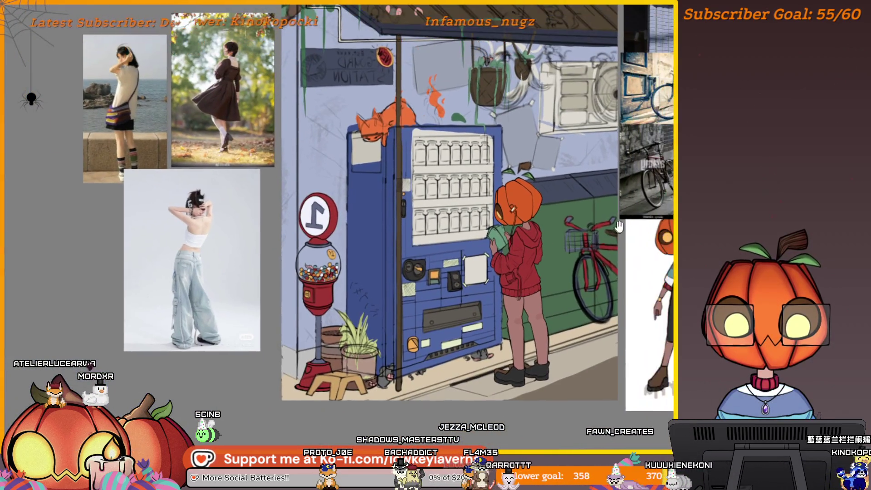
drag(453, 227, 484, 238)
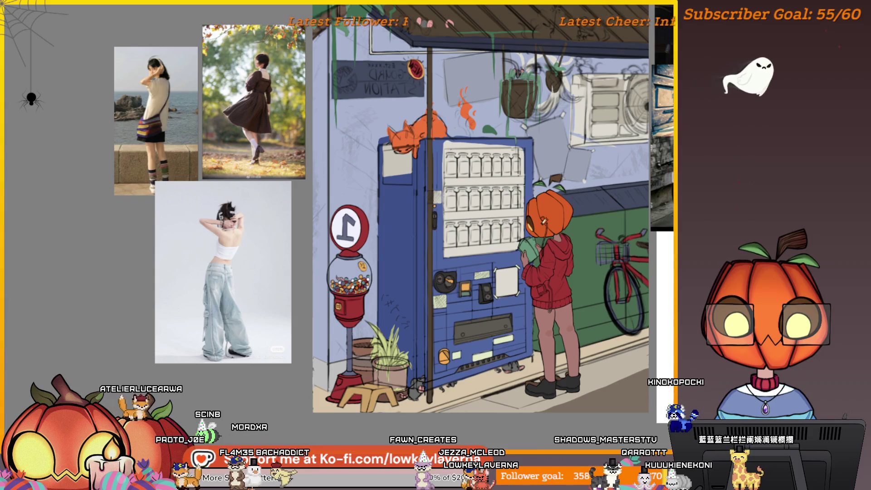
key(ctrl+z)
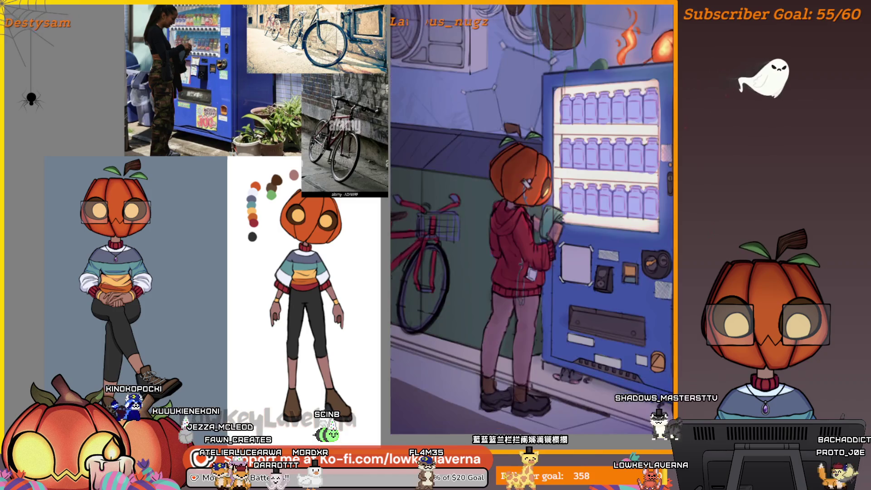
Mirror the canvas to check the hoodie sketch over the faded scene, then fit the whole drawing.
scroll(532, 213, up, 5)
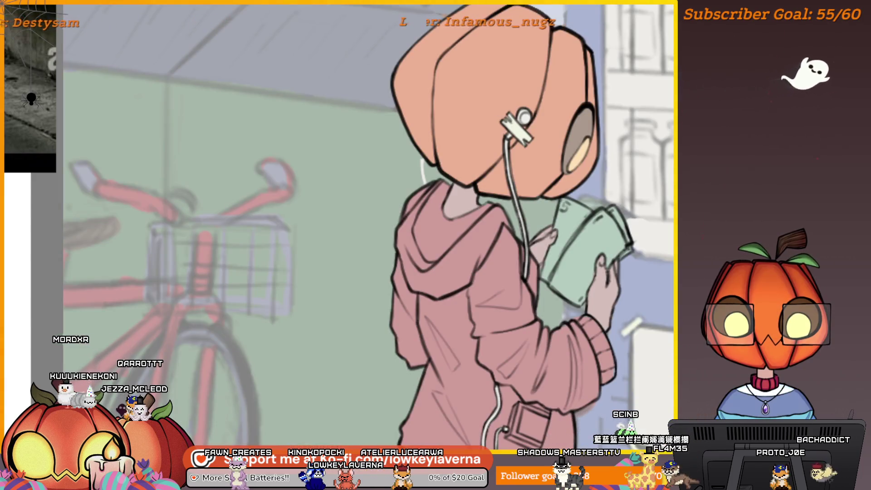
scroll(575, 231, down, 5)
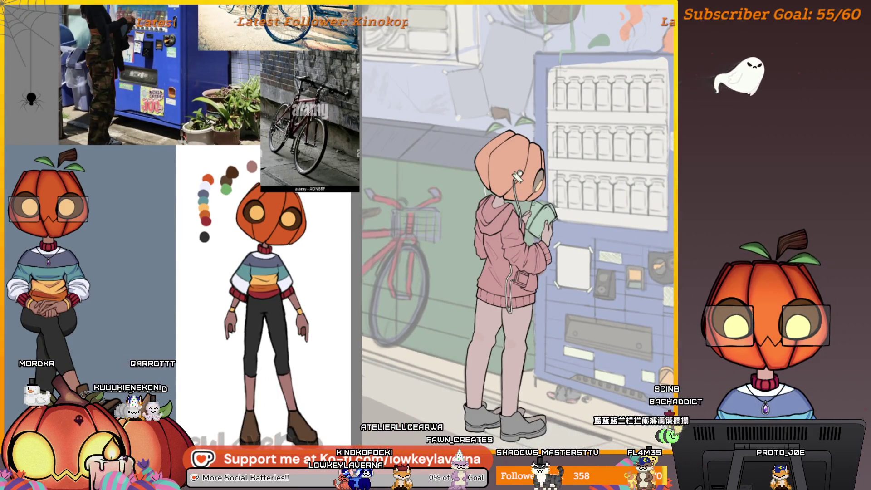
scroll(514, 219, up, 5)
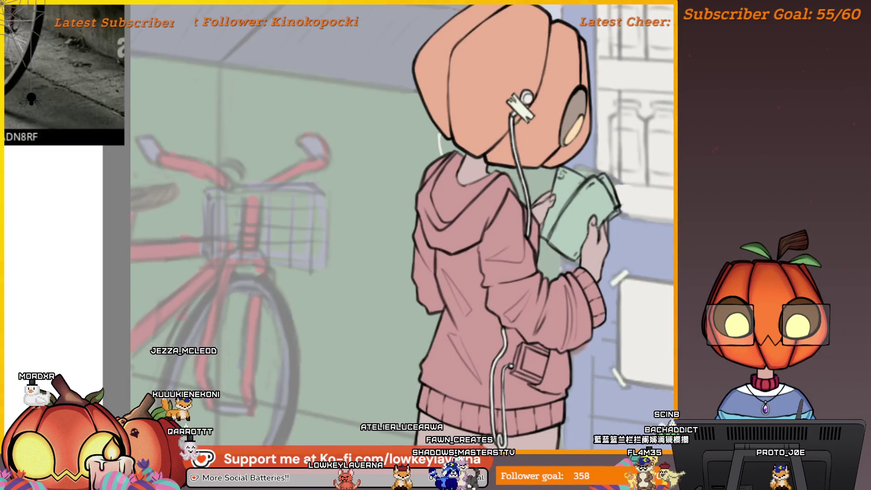
drag(618, 232, 586, 269)
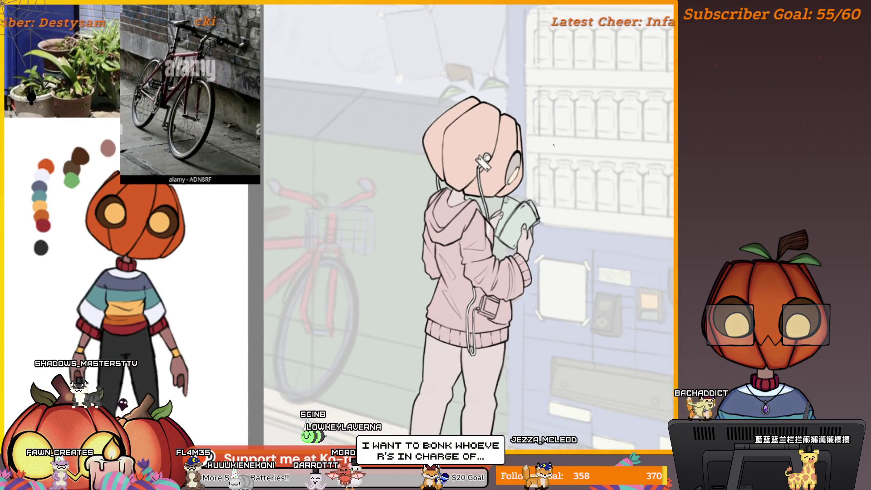
key(h)
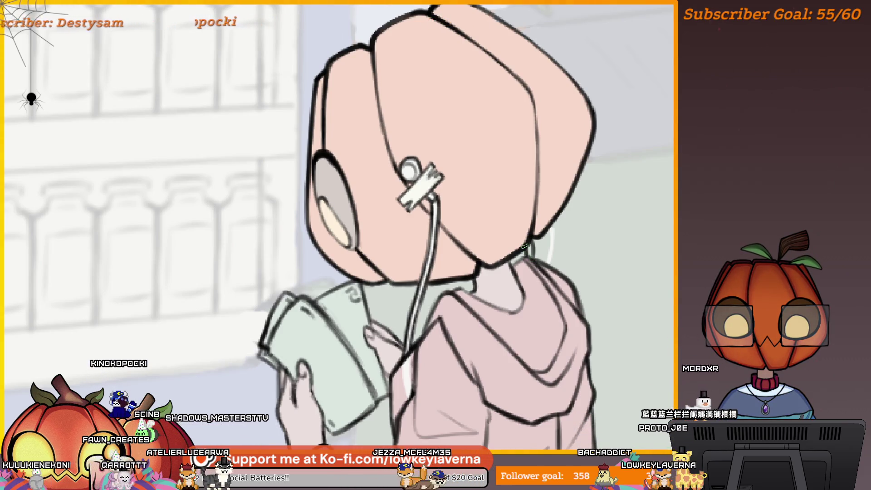
key(ctrl+0)
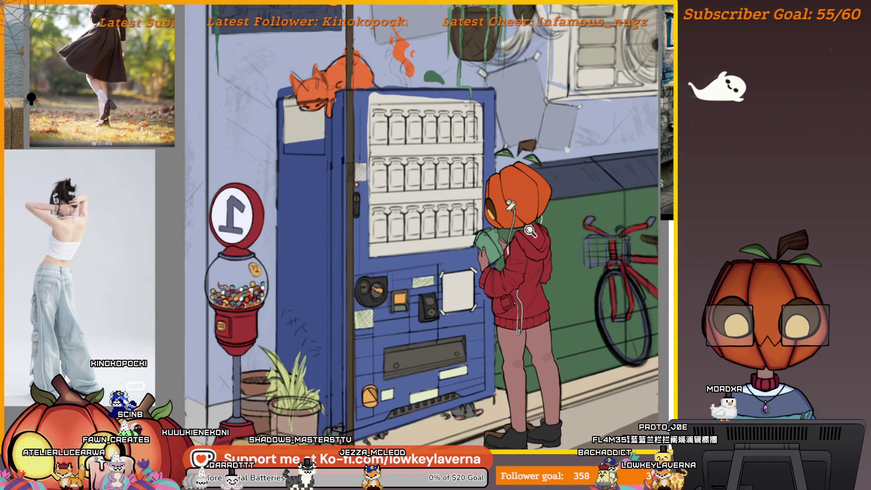
Zoom in on the pumpkin head, pan across it, then zoom back out to the whole canvas.
drag(530, 231, 589, 211)
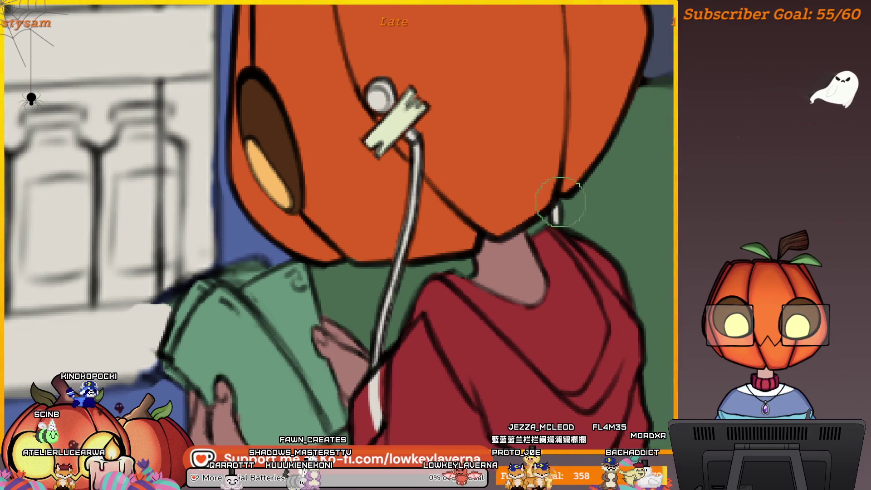
scroll(559, 207, down, 2)
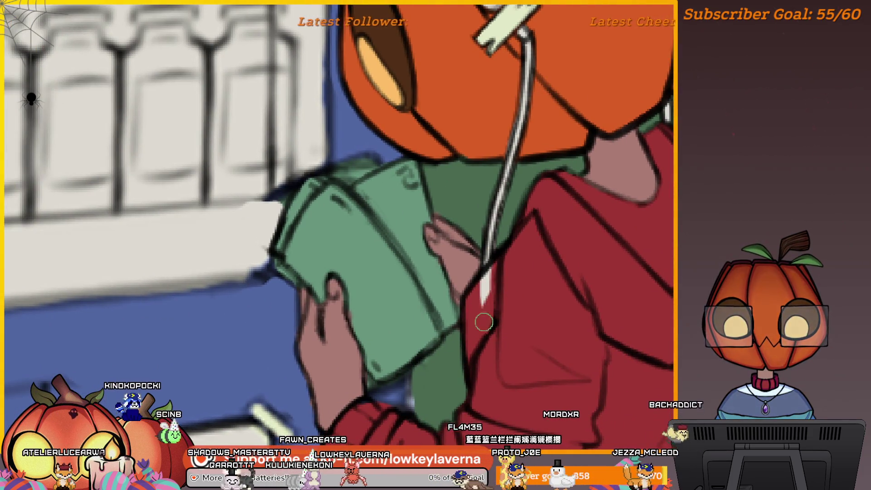
mouse_move(503, 263)
mouse_down()
mouse_move(459, 335)
mouse_move(463, 364)
mouse_up()
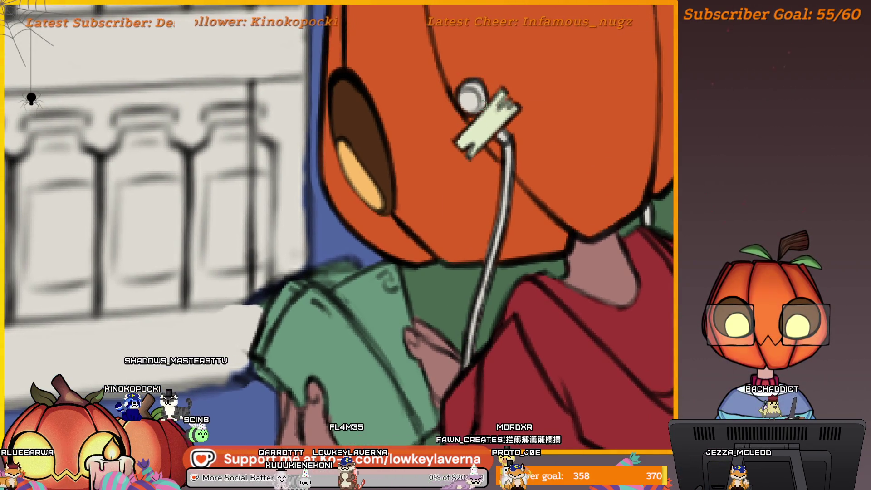
scroll(465, 96, down, 5)
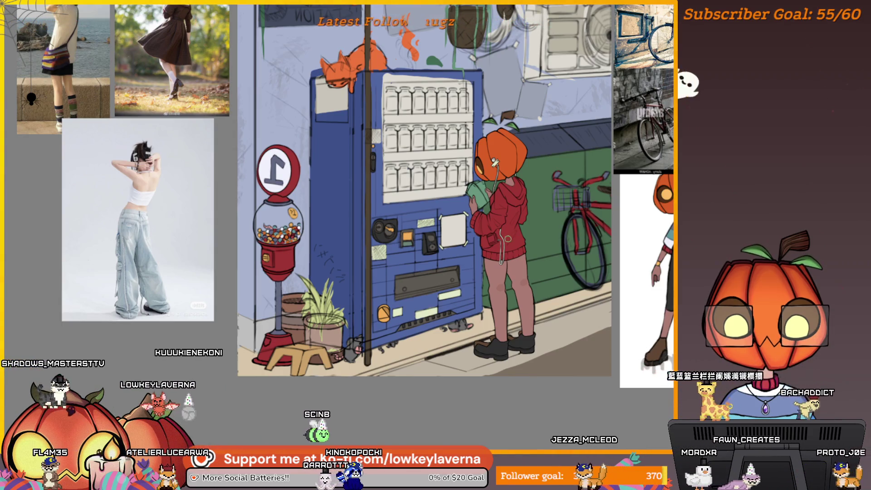
Zoom and pan until the hoodie pocket, drawstring and headphone cord fill the view.
scroll(491, 227, up, 5)
scroll(503, 288, up, 4)
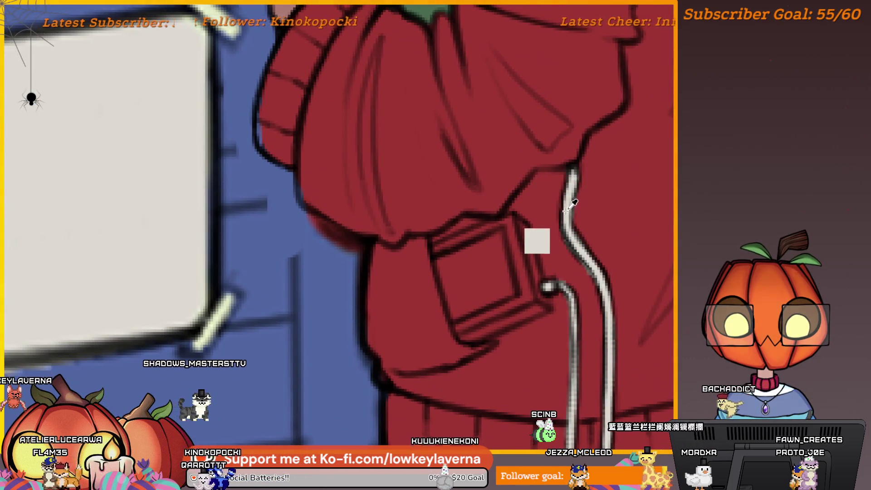
scroll(519, 335, up, 10)
scroll(535, 317, down, 3)
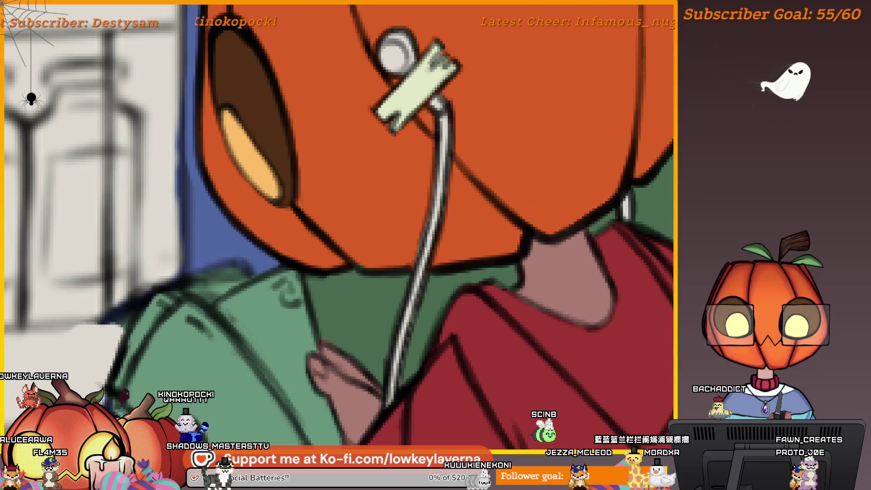
drag(535, 318, 535, 59)
scroll(572, 149, up, 3)
drag(572, 148, 583, 131)
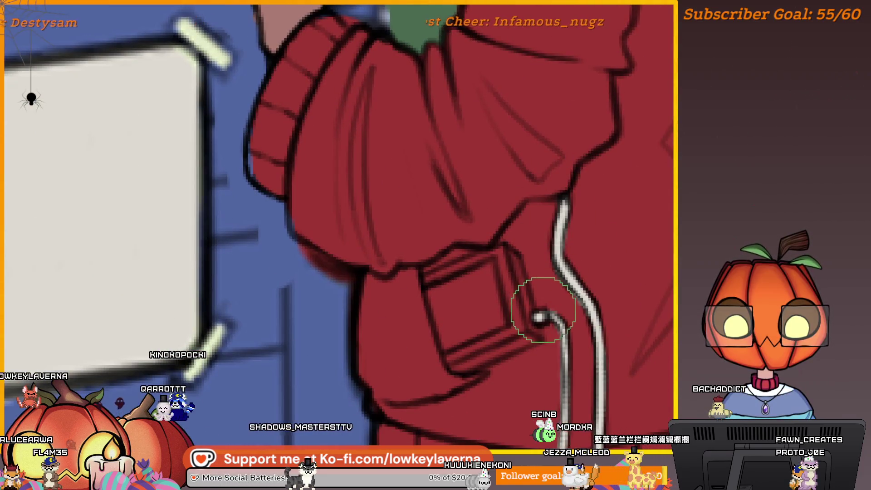
drag(588, 279, 573, 287)
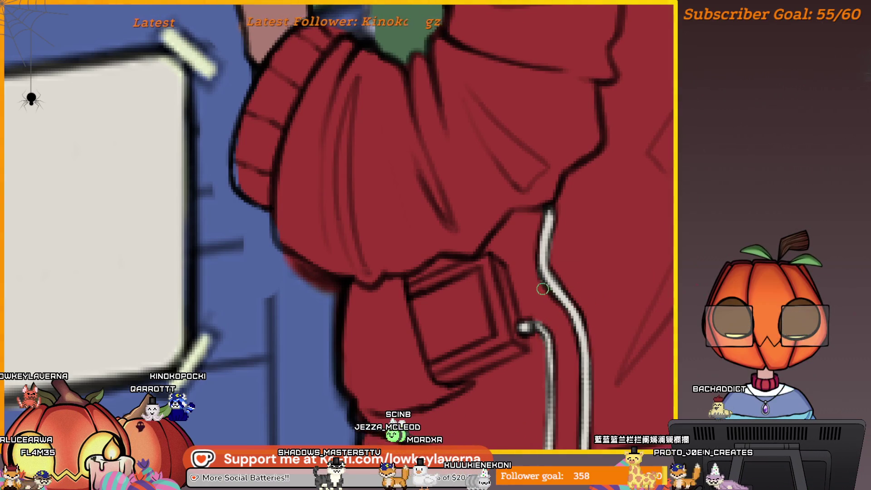
scroll(541, 322, down, 5)
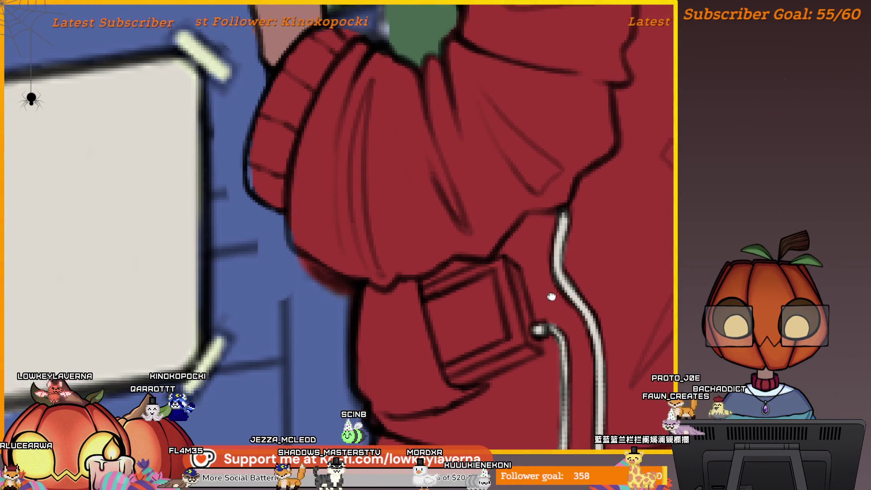
scroll(569, 277, up, 2)
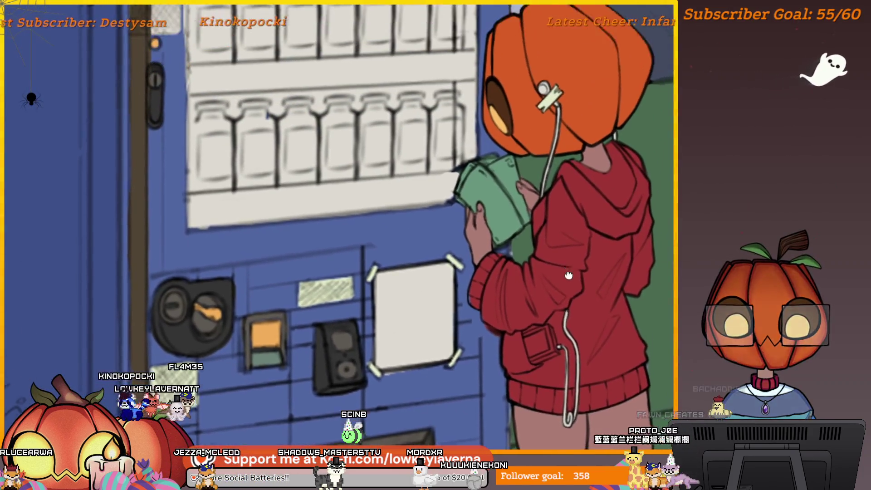
drag(528, 323, 558, 250)
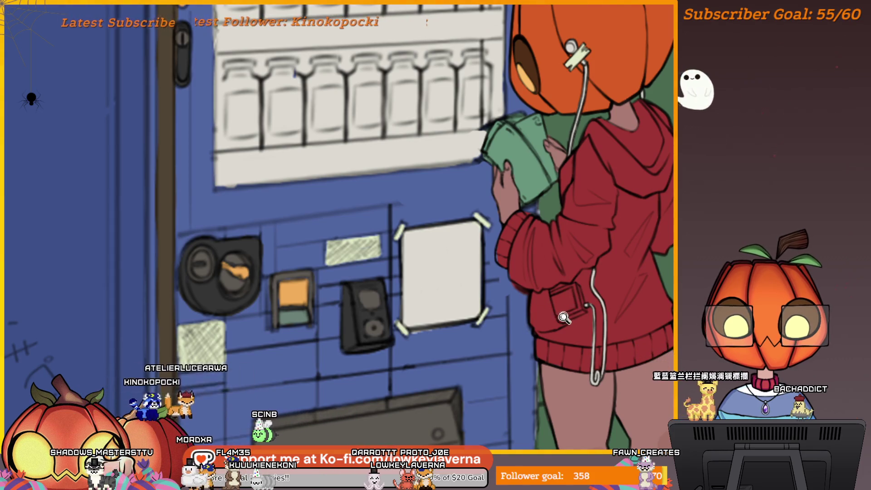
scroll(566, 316, up, 5)
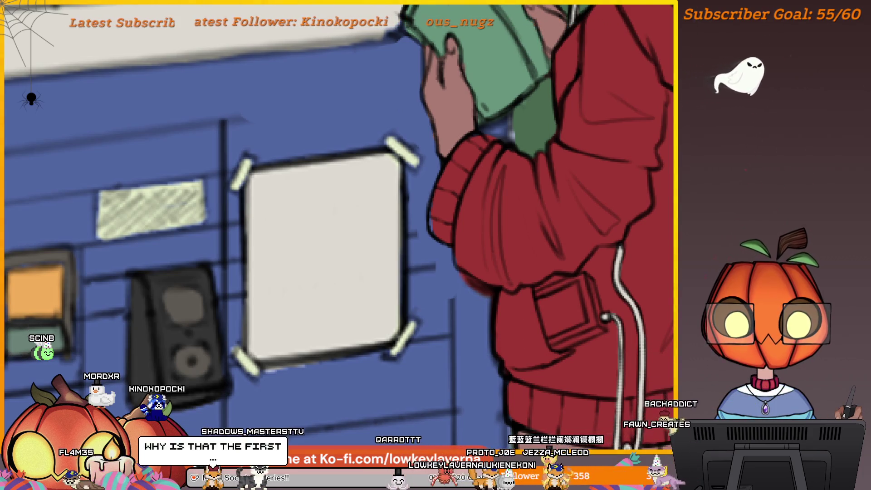
scroll(607, 288, up, 1)
Paint a pale square device in the hoodie pocket and undo the stray white circle stroke.
scroll(608, 288, up, 2)
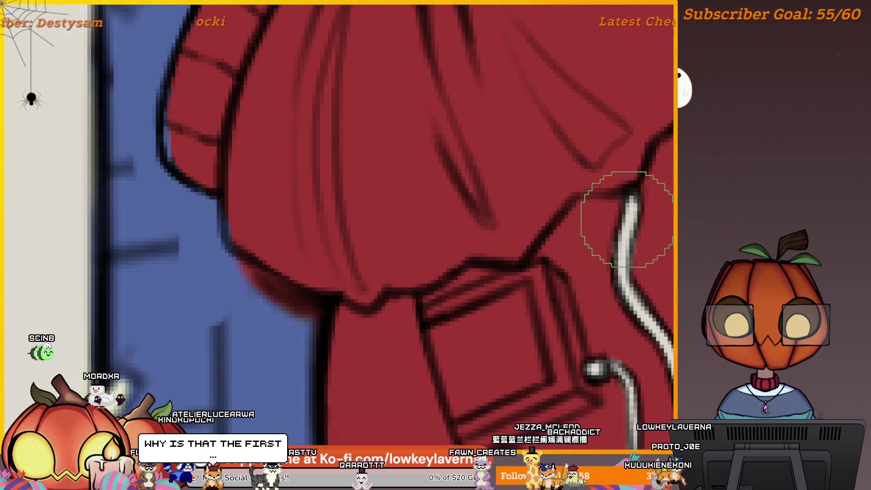
mouse_move(534, 385)
mouse_down()
mouse_move(585, 313)
mouse_move(615, 351)
mouse_up()
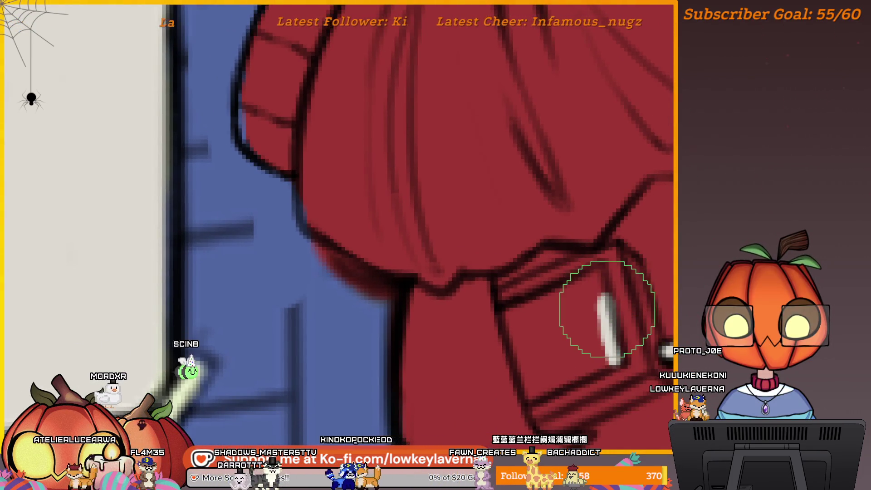
drag(602, 273, 512, 316)
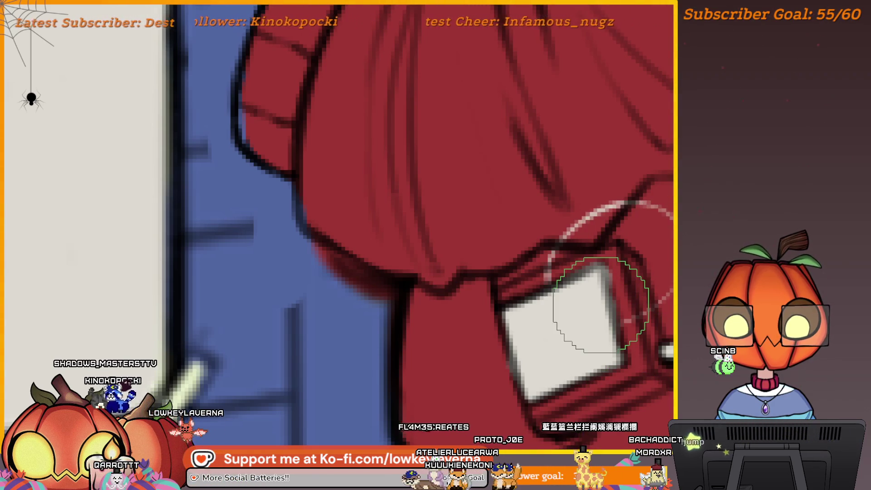
mouse_move(578, 129)
mouse_down()
mouse_move(463, 123)
mouse_move(564, 88)
mouse_up()
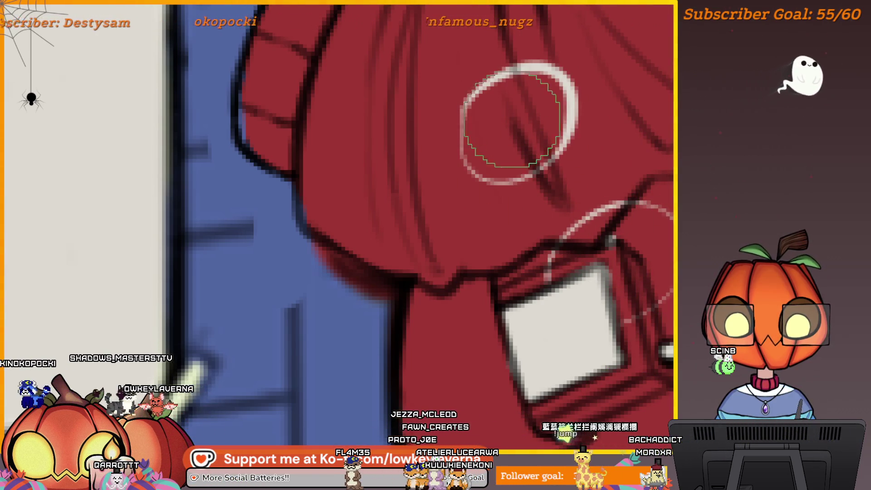
key(ctrl+z)
key(ctrl+z)
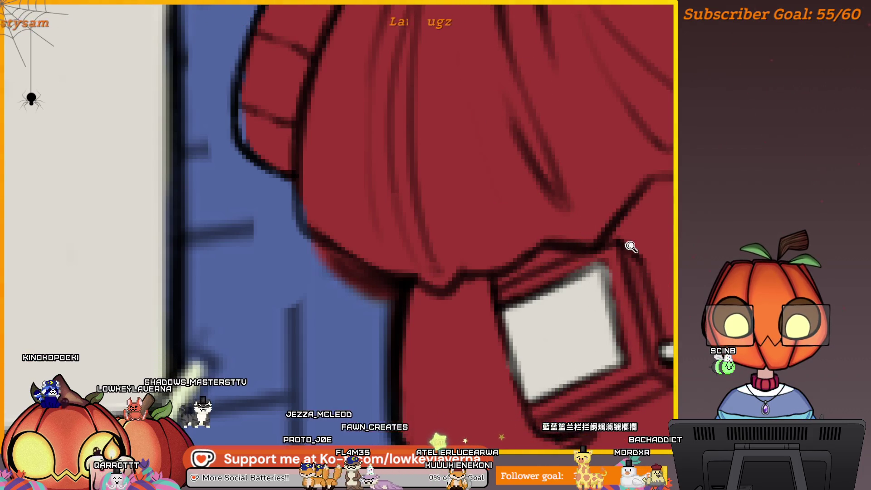
scroll(631, 269, down, 5)
scroll(632, 269, down, 2)
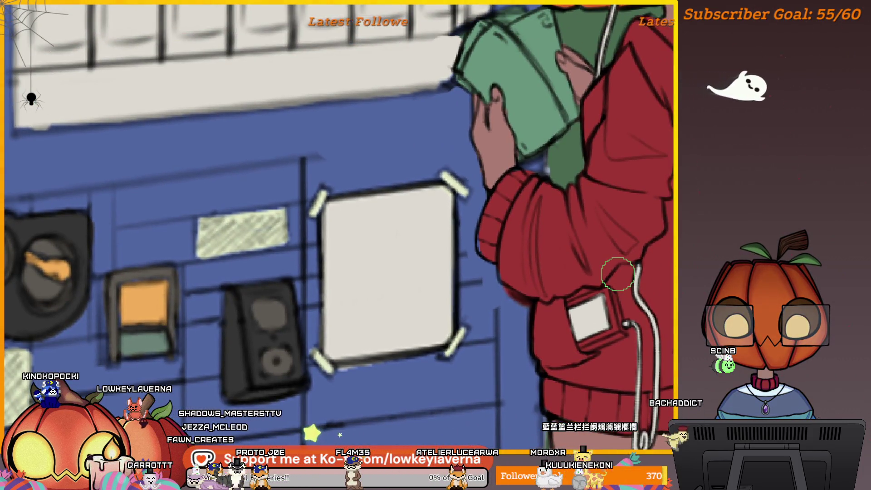
scroll(587, 313, up, 4)
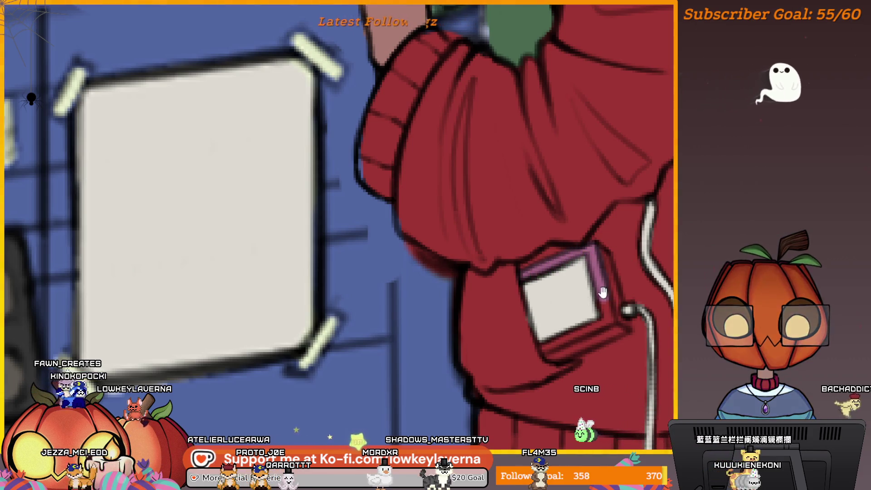
Resize the brush and paint a purple border around the pocket device.
scroll(618, 287, down, 1)
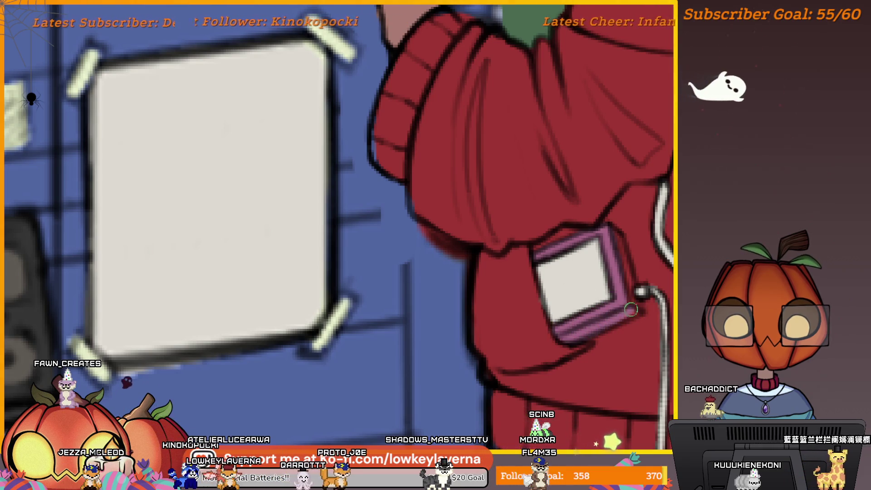
key(e)
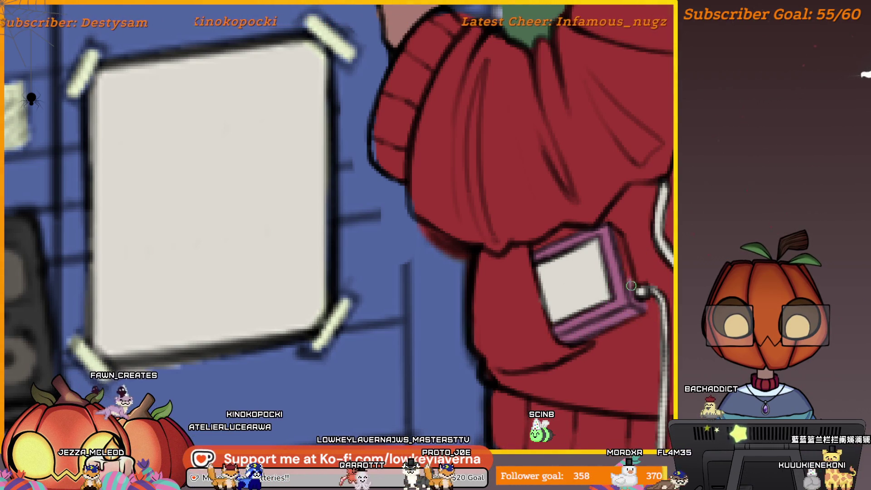
key(b)
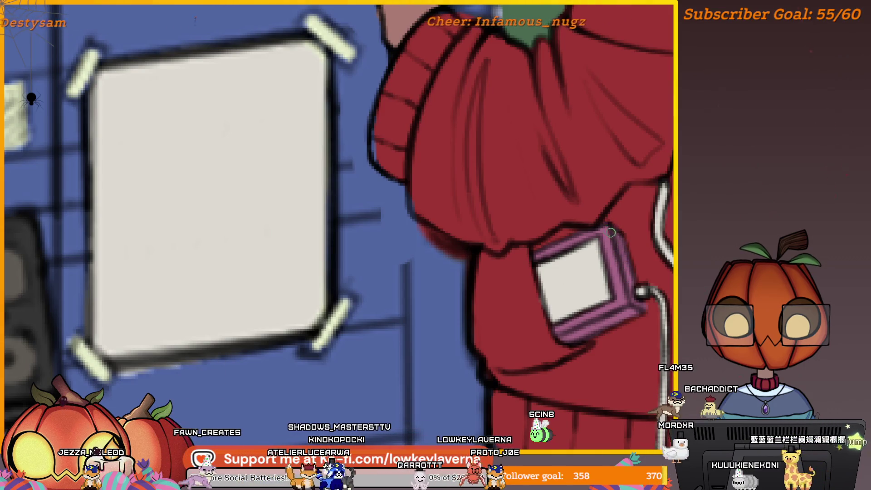
scroll(611, 232, down, 4)
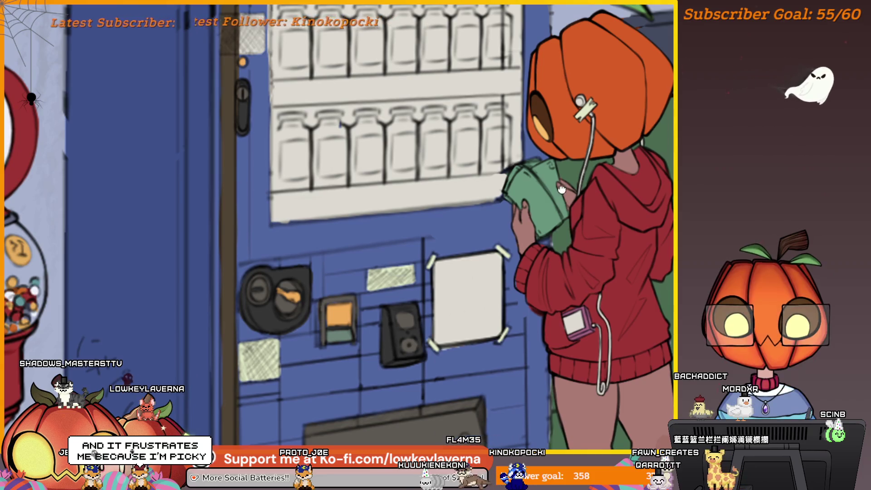
scroll(576, 278, up, 5)
drag(576, 278, 583, 289)
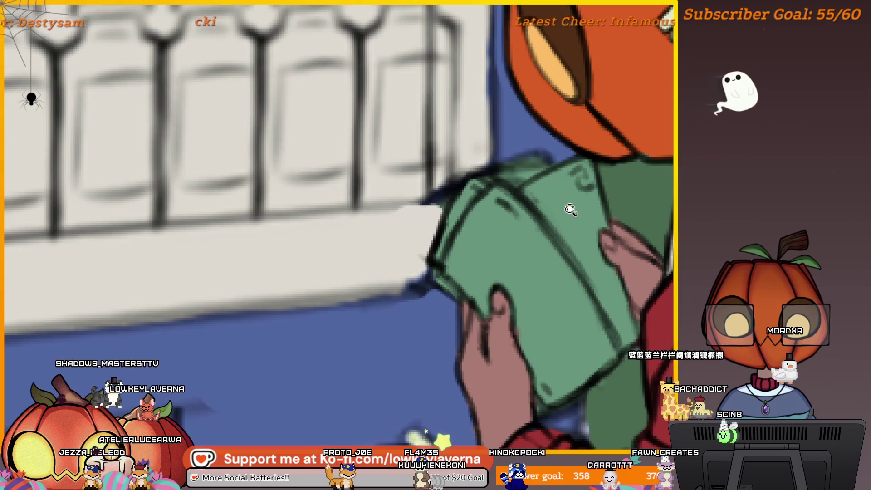
Fit the whole drawing, mirror the canvas, and pan across the reference images.
key(ctrl+0)
key(m)
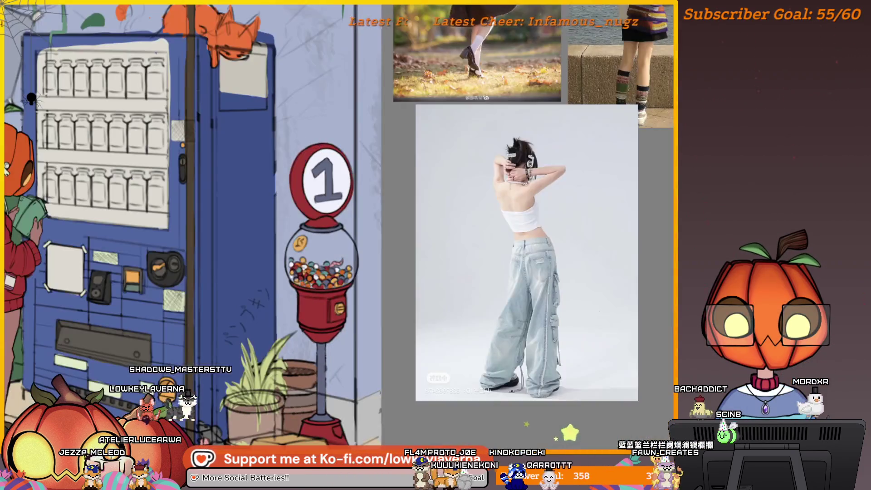
scroll(587, 292, down, 5)
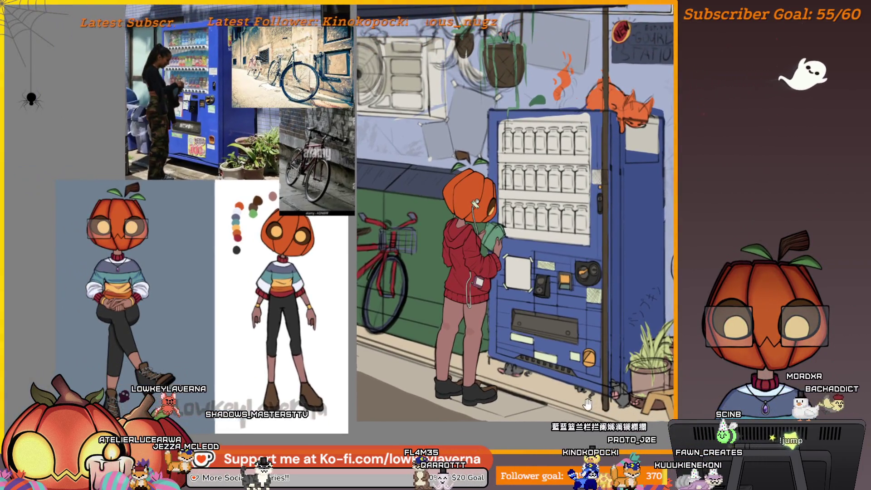
mouse_move(583, 381)
mouse_down()
mouse_move(596, 408)
mouse_move(622, 379)
mouse_move(607, 393)
mouse_up()
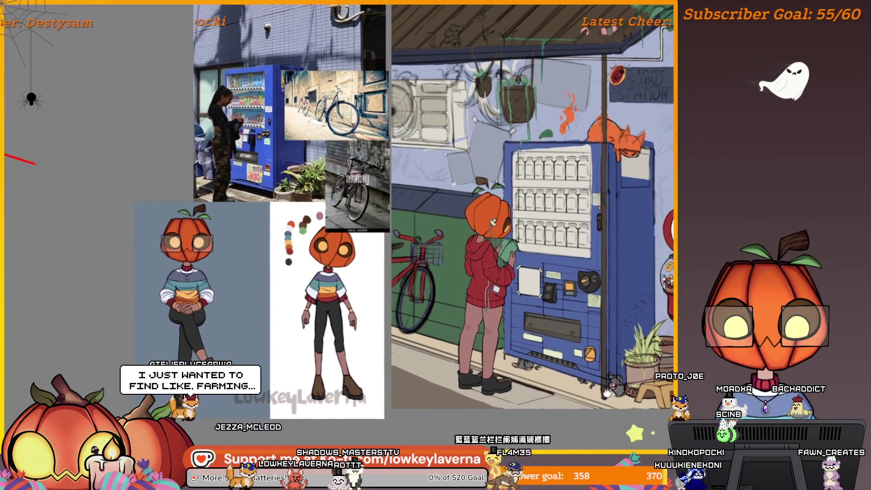
scroll(606, 393, up, 3)
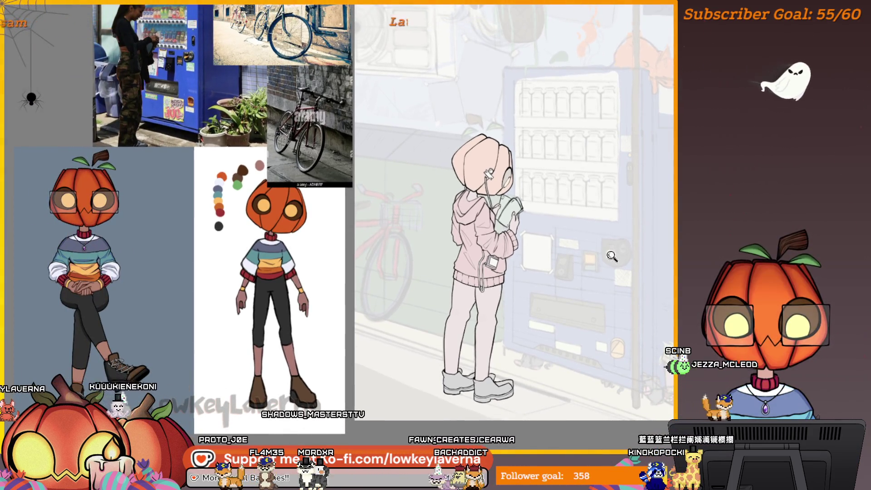
Zoom in twice on the vending machine's coin slot.
click(611, 258)
click(626, 241)
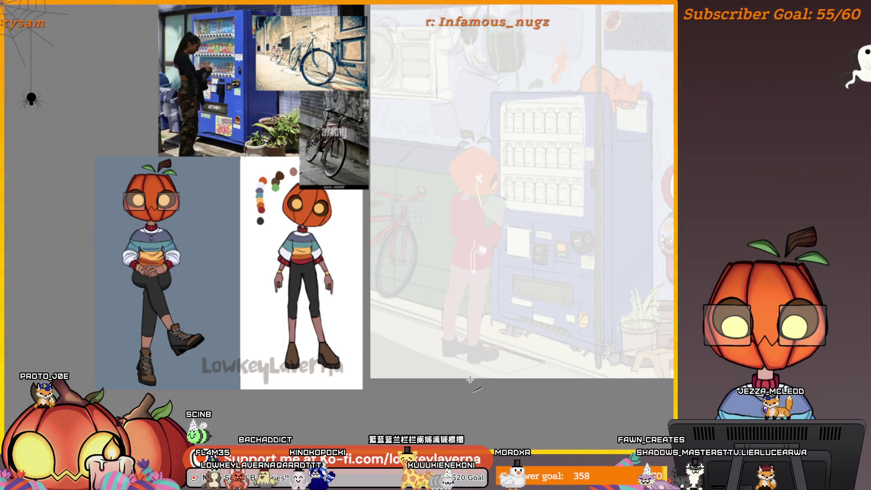
Unmirror the canvas and ink the first straight sidewalk edge line, undoing a misplaced diagonal.
key(m)
drag(221, 335, 489, 371)
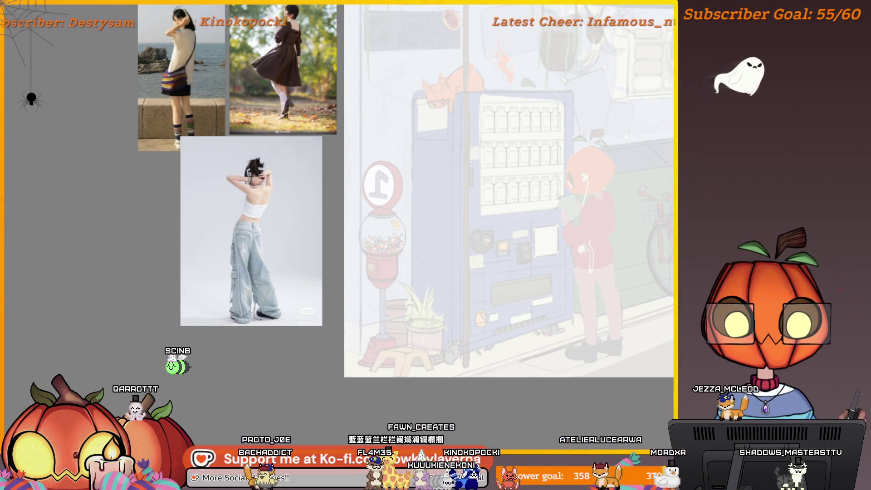
scroll(635, 322, up, 3)
mouse_move(635, 322)
mouse_down()
mouse_move(558, 298)
mouse_move(542, 304)
mouse_up()
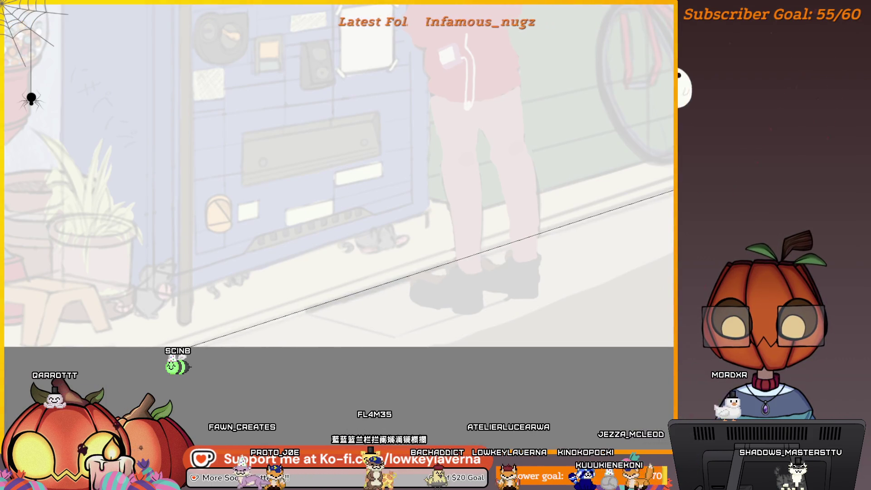
click(213, 343)
key(ctrl+z)
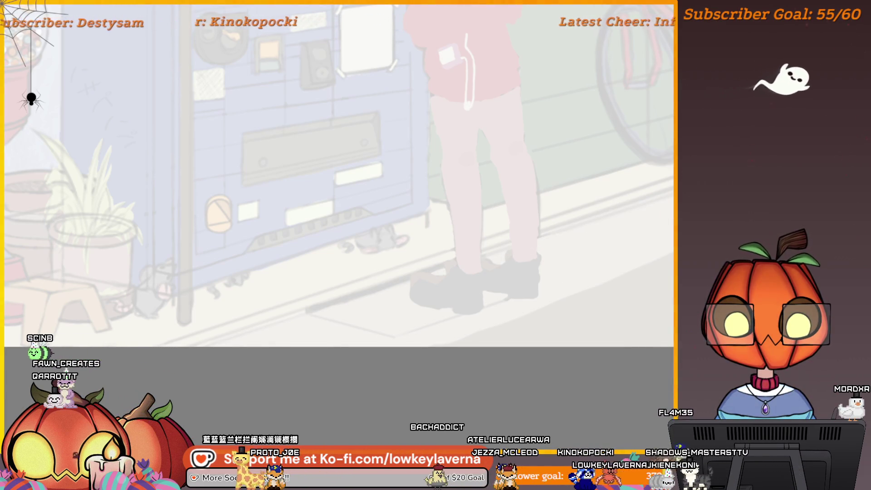
click(157, 361)
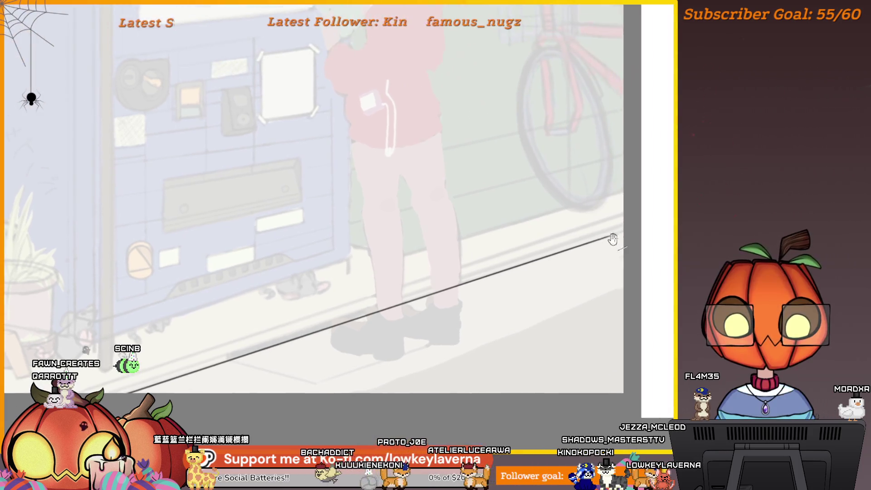
Draw a second straight line above the first and extend it toward the lower left.
scroll(634, 199, up, 5)
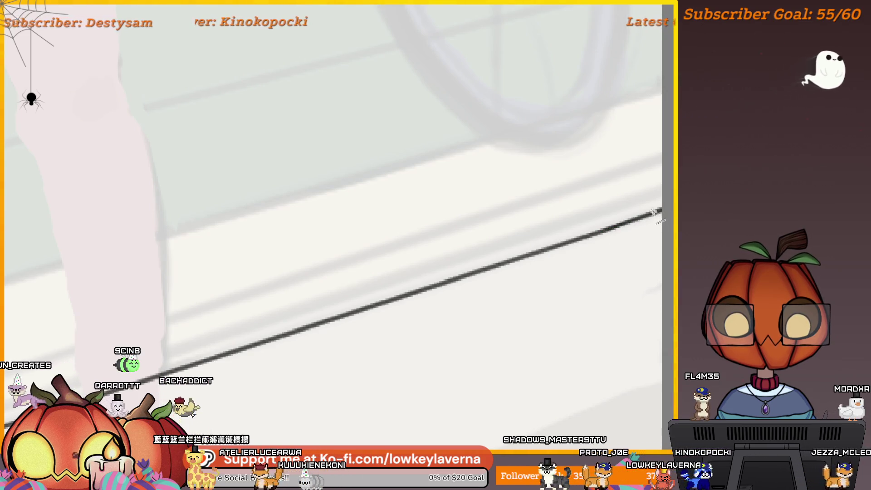
scroll(611, 227, down, 5)
drag(674, 207, 199, 362)
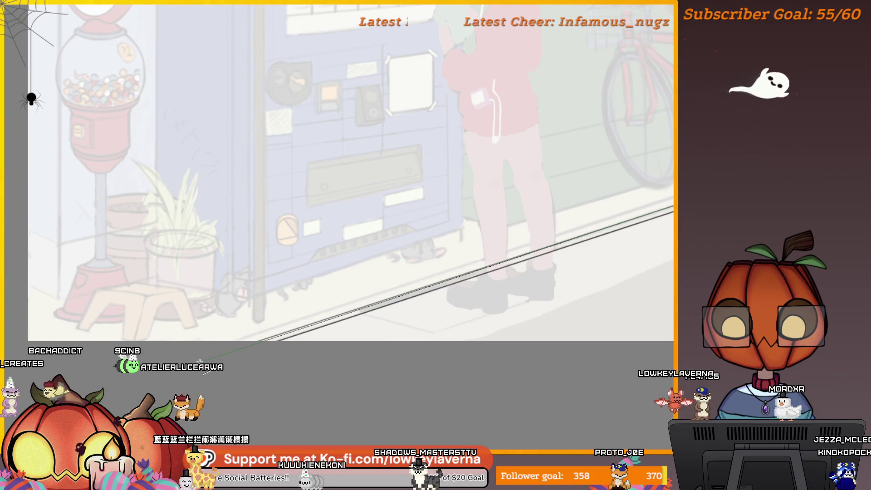
drag(643, 318, 588, 355)
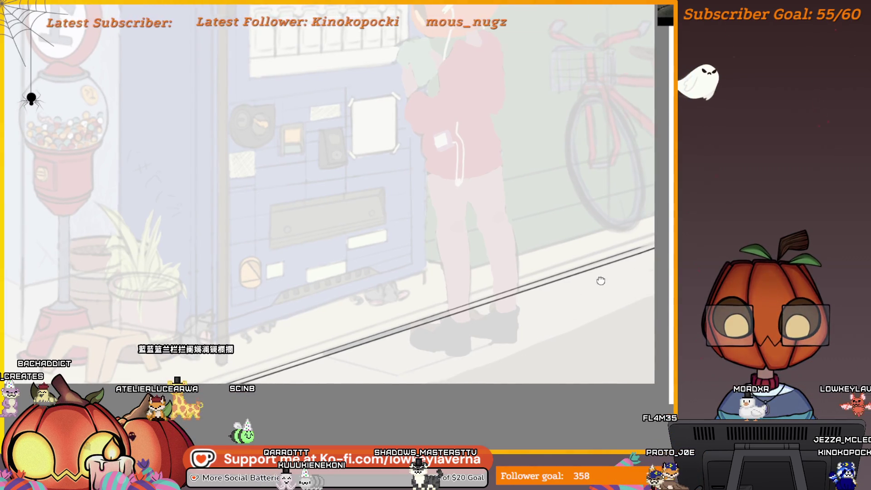
drag(601, 279, 637, 258)
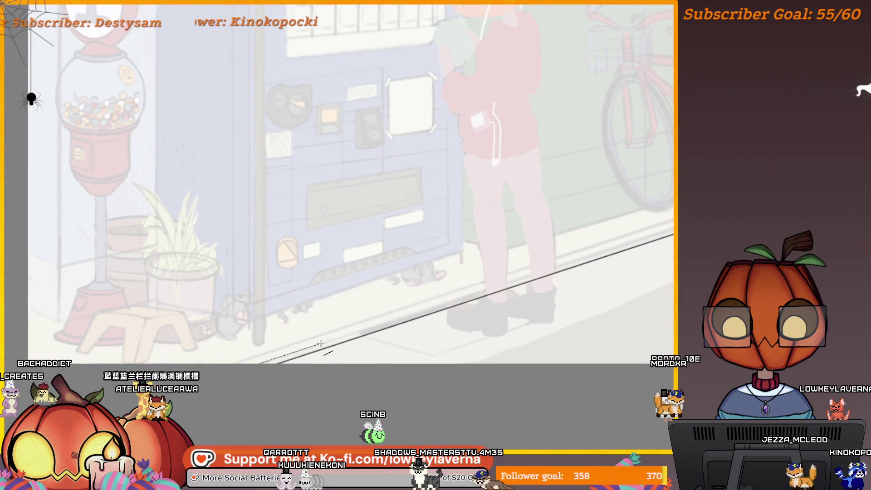
drag(319, 344, 319, 343)
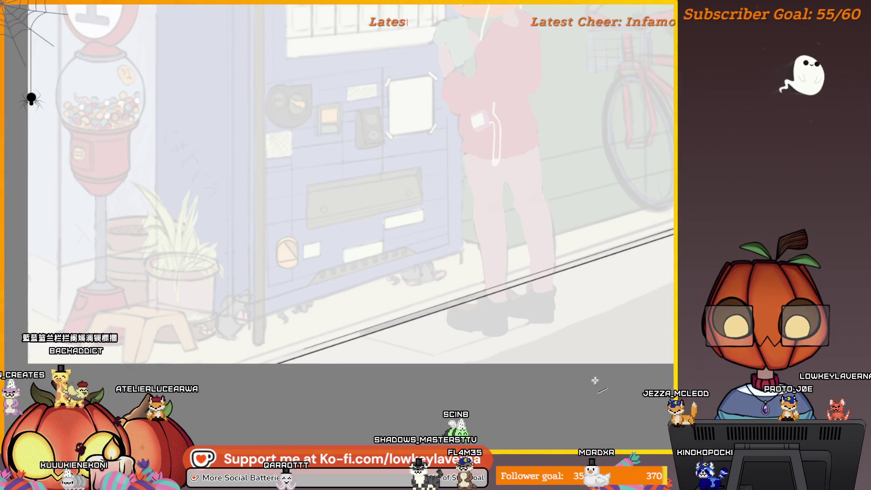
scroll(587, 308, down, 3)
scroll(643, 352, up, 6)
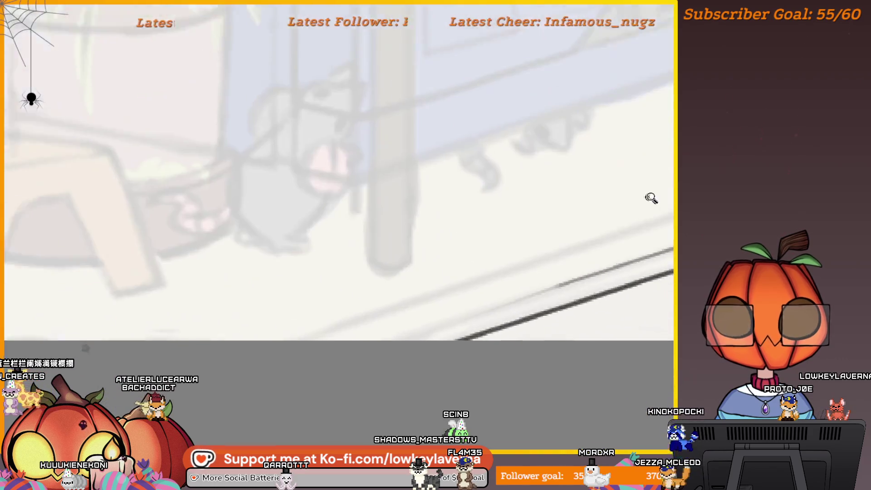
drag(607, 272, 416, 338)
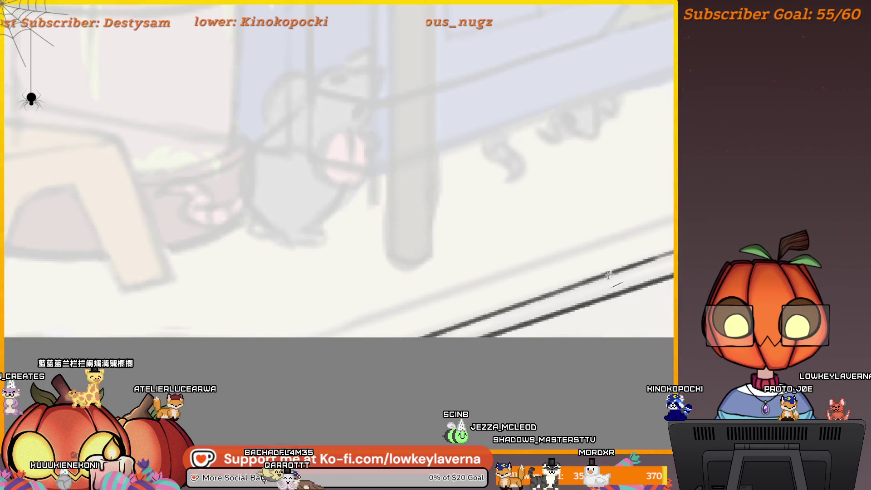
Commit another straight line along the curb's left edge, then view the references beside the drawing.
scroll(566, 299, down, 5)
scroll(477, 370, up, 2)
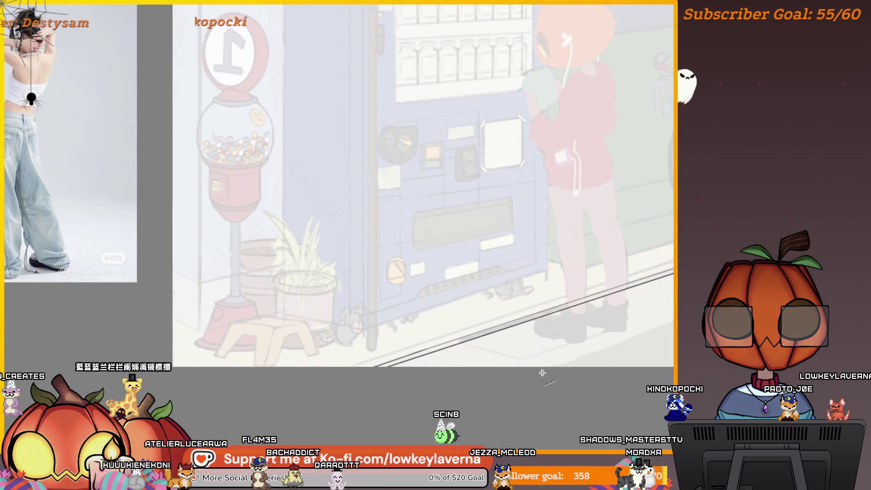
drag(599, 356, 517, 376)
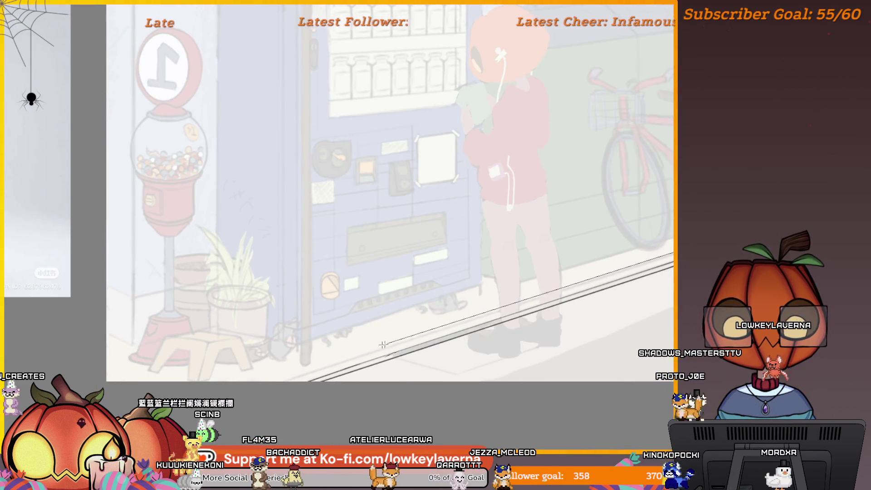
shift+click(267, 387)
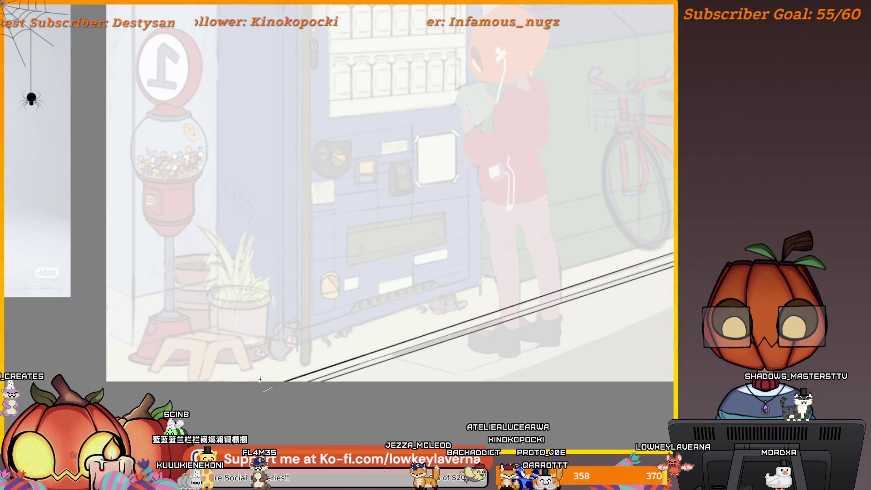
scroll(638, 303, down, 4)
scroll(603, 327, up, 4)
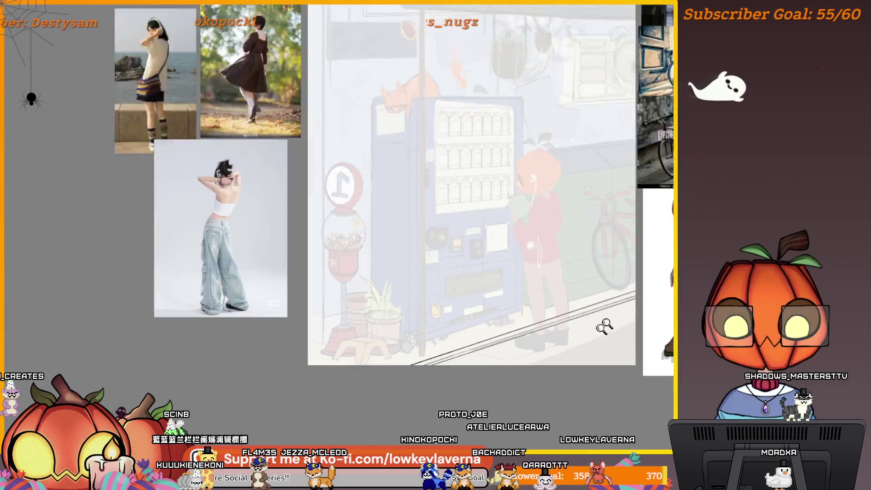
drag(610, 330, 623, 338)
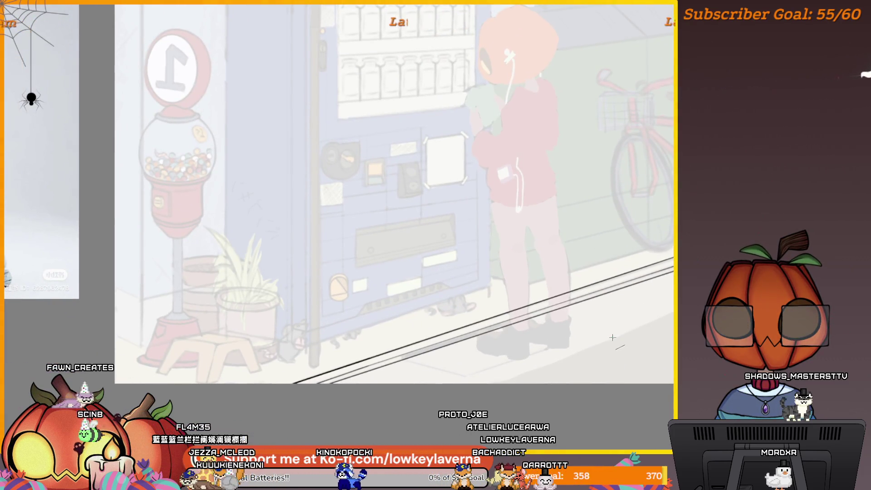
mouse_move(347, 280)
mouse_down()
mouse_move(542, 327)
mouse_move(536, 334)
mouse_up()
scroll(542, 326, down, 4)
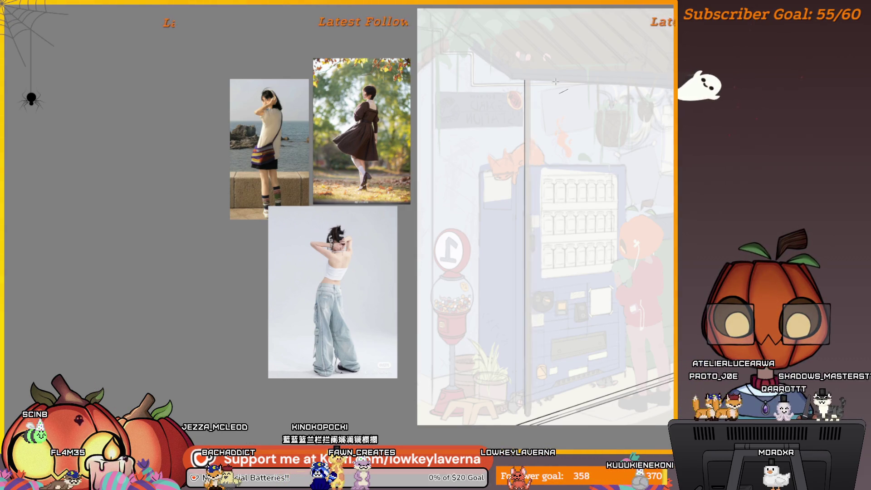
Survey the drawing beside its reference photos, mirroring the view to check it.
scroll(509, 379, up, 5)
drag(509, 379, 566, 320)
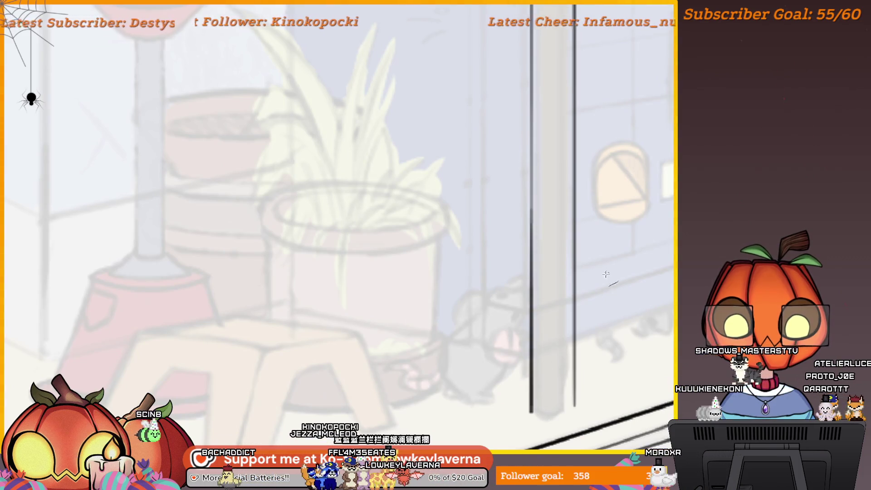
scroll(607, 273, down, 5)
scroll(540, 314, up, 5)
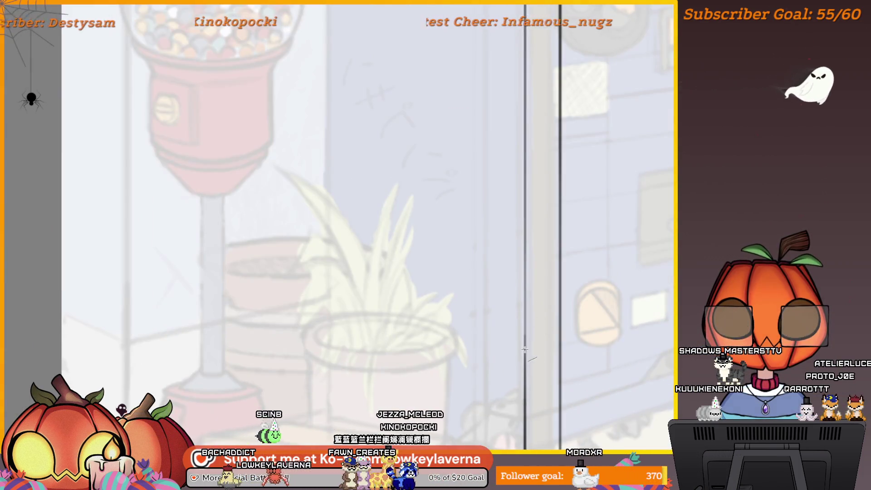
scroll(557, 168, down, 5)
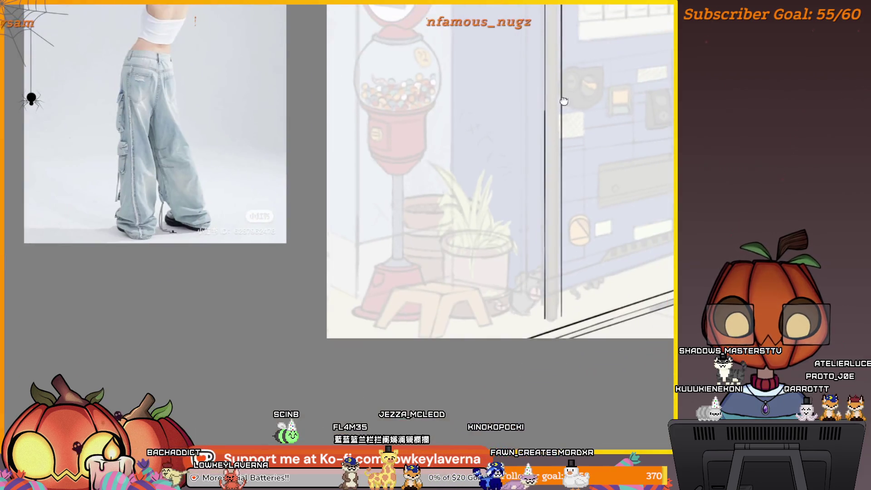
scroll(516, 327, up, 5)
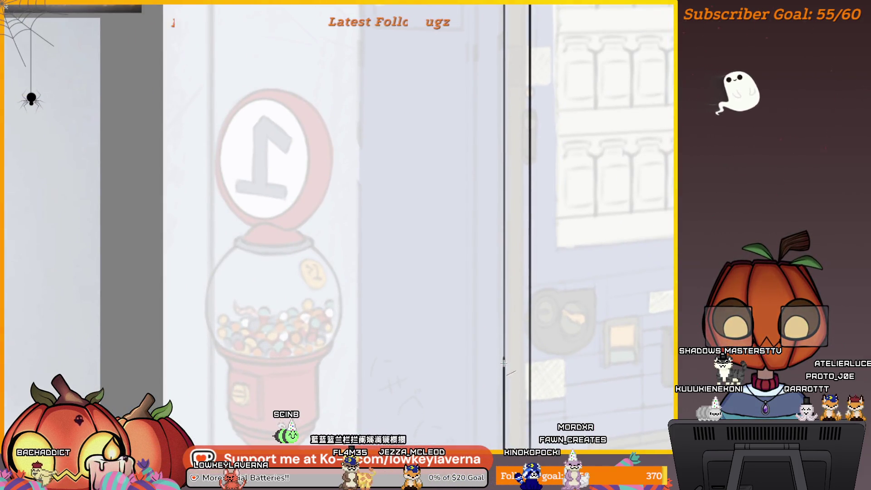
mouse_move(521, 6)
mouse_down()
mouse_move(519, 230)
mouse_move(487, 320)
mouse_up()
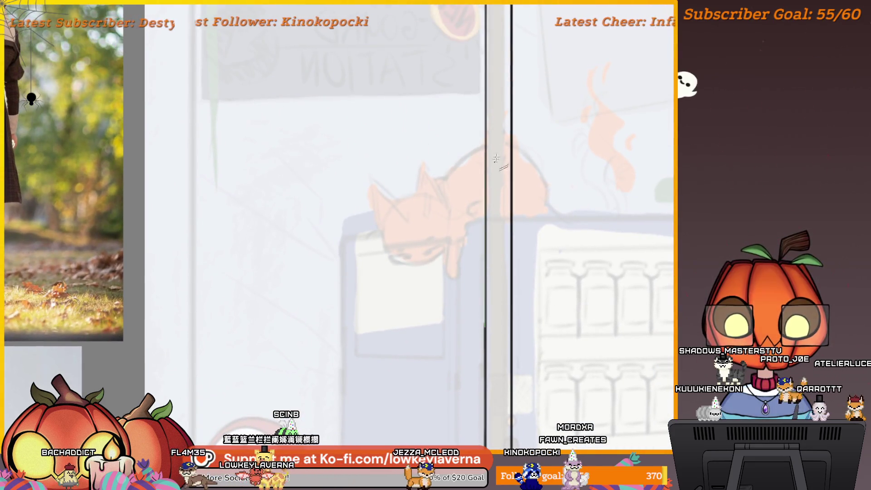
scroll(502, 140, down, 5)
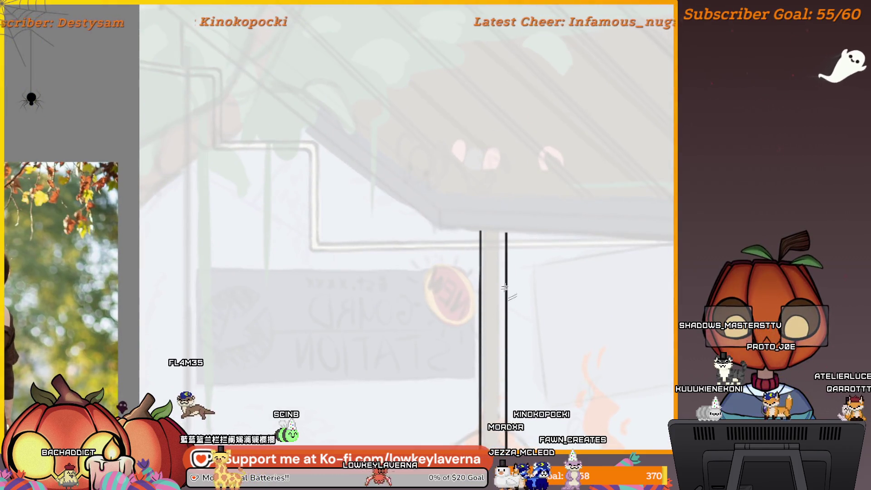
scroll(562, 336, down, 3)
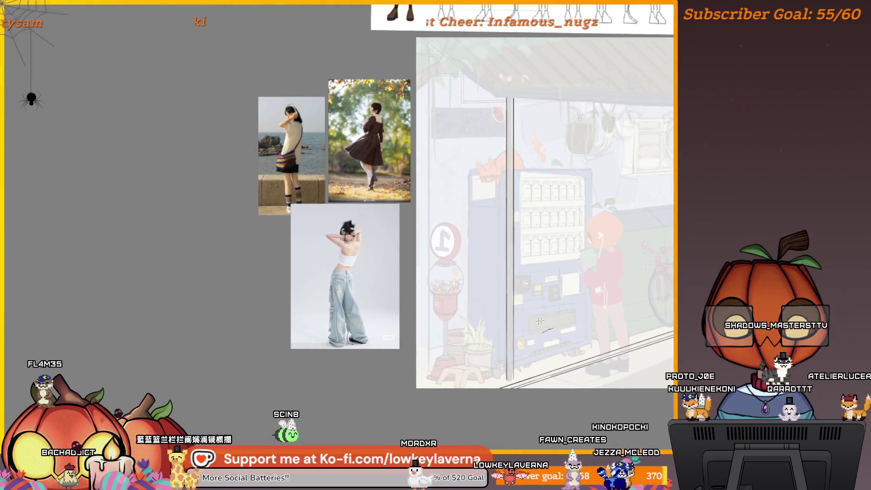
scroll(499, 226, up, 5)
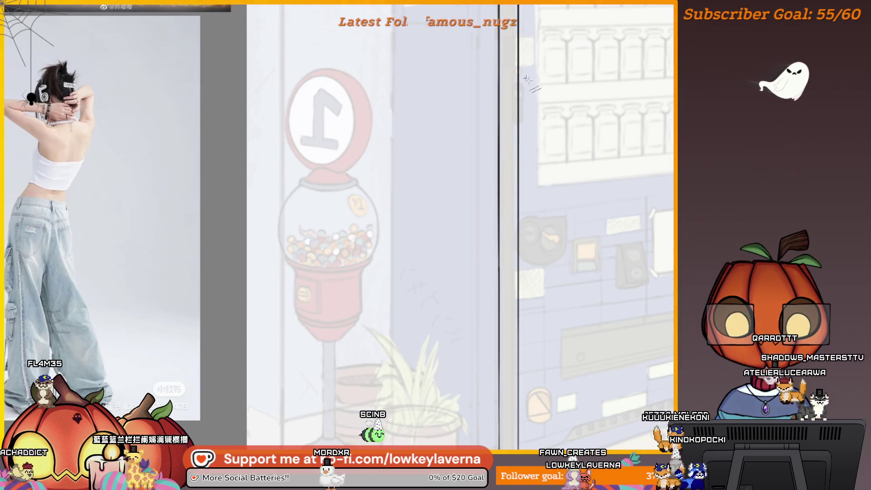
scroll(540, 272, down, 3)
mouse_move(540, 272)
mouse_down()
mouse_move(472, 297)
mouse_move(542, 347)
mouse_move(528, 359)
mouse_up()
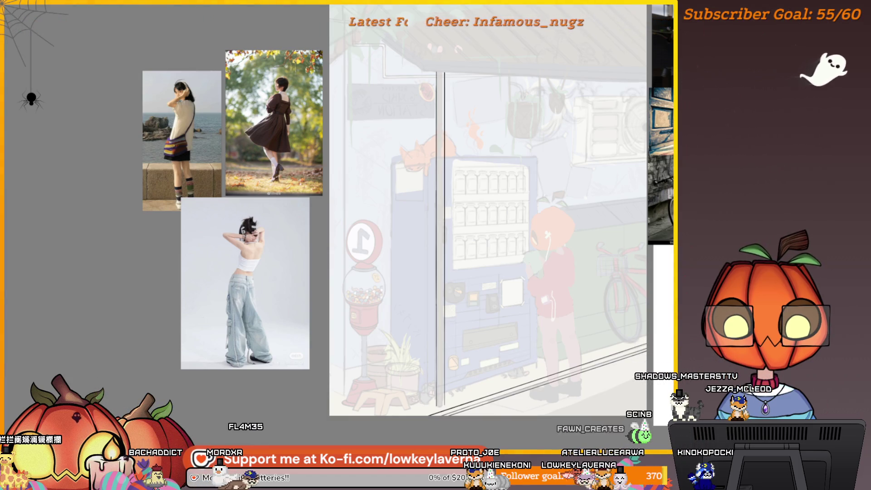
key(m)
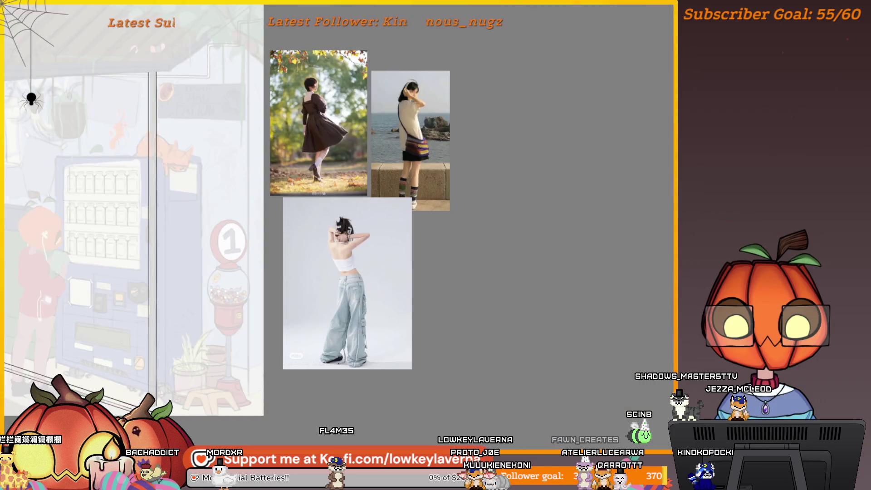
mouse_move(191, 399)
mouse_down()
mouse_move(375, 317)
mouse_move(475, 251)
mouse_up()
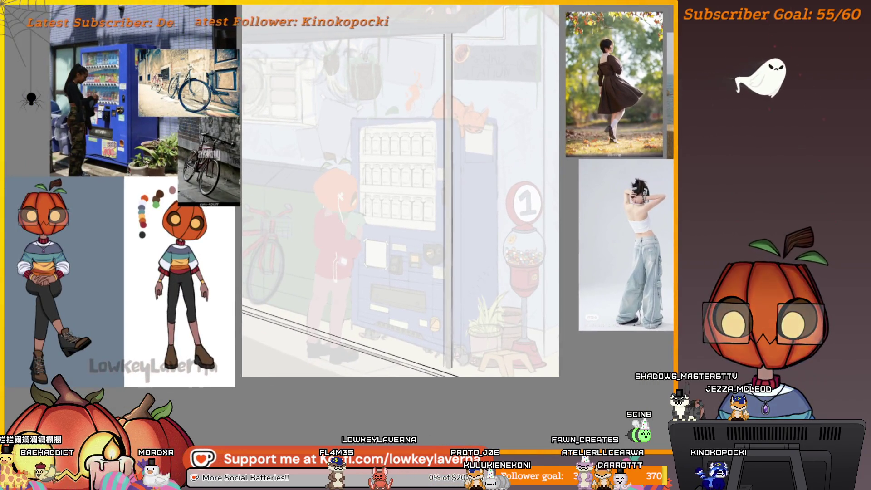
scroll(448, 332, up, 10)
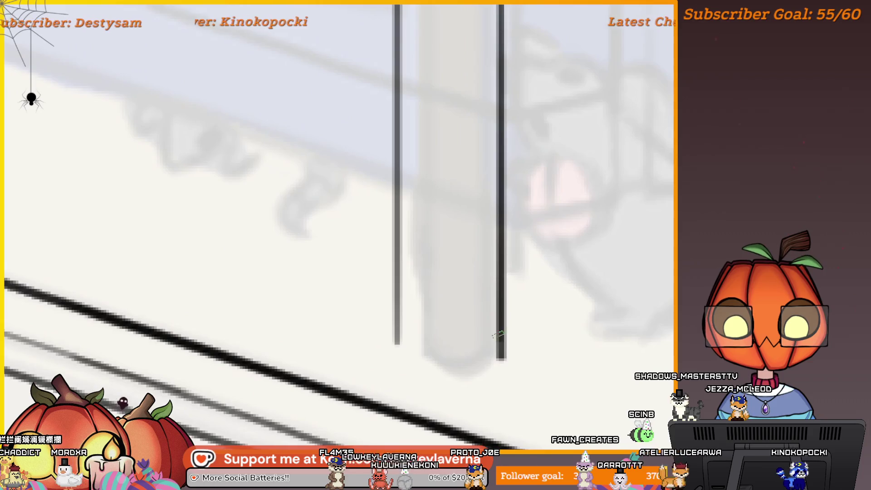
Ink the U-shaped curve joining the pole's two outlines at its base.
drag(405, 335, 464, 378)
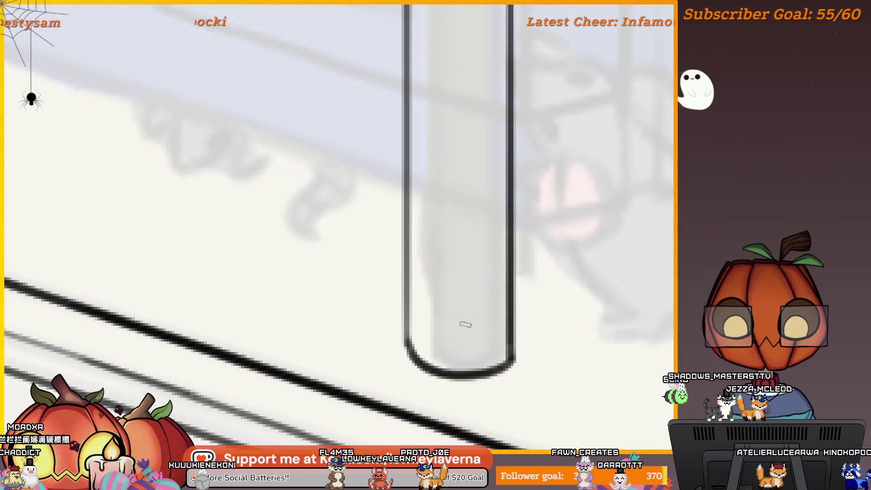
drag(411, 312, 513, 354)
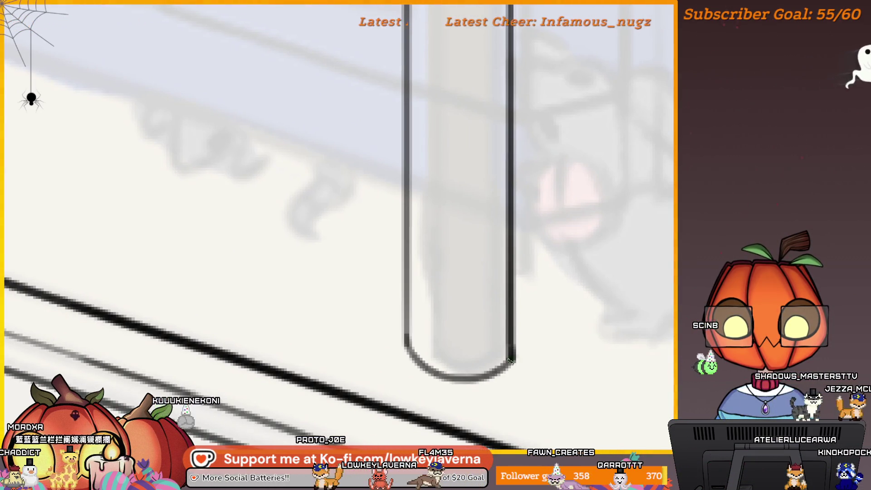
scroll(479, 285, down, 4)
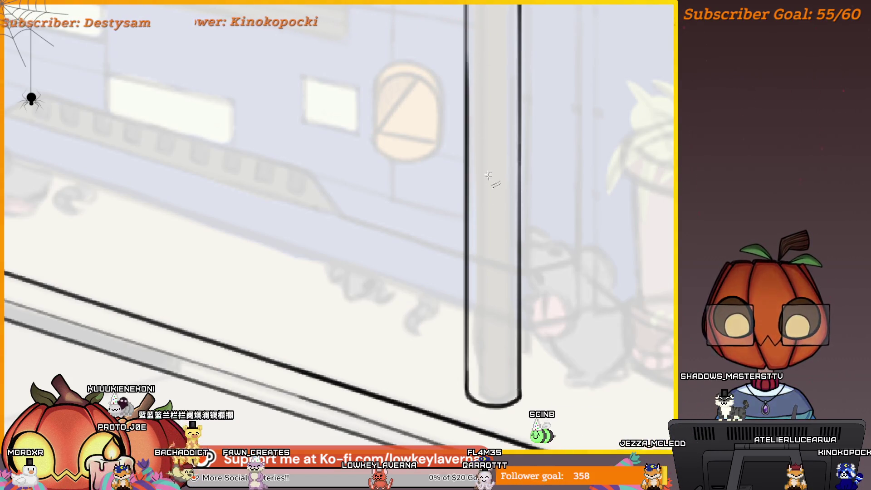
scroll(486, 167, down, 3)
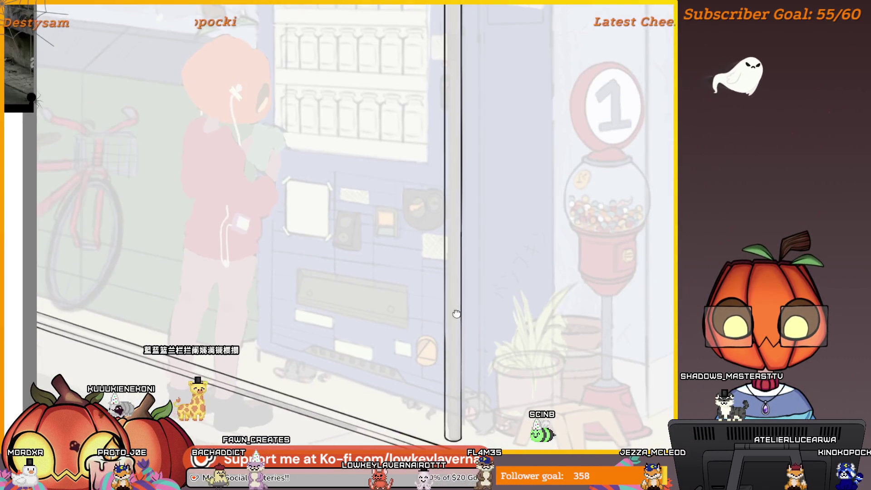
scroll(456, 308, up, 2)
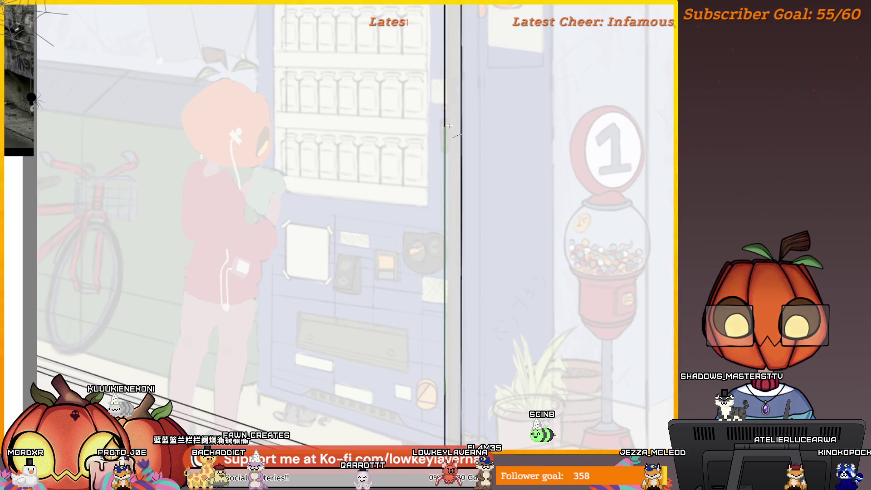
scroll(462, 185, down, 2)
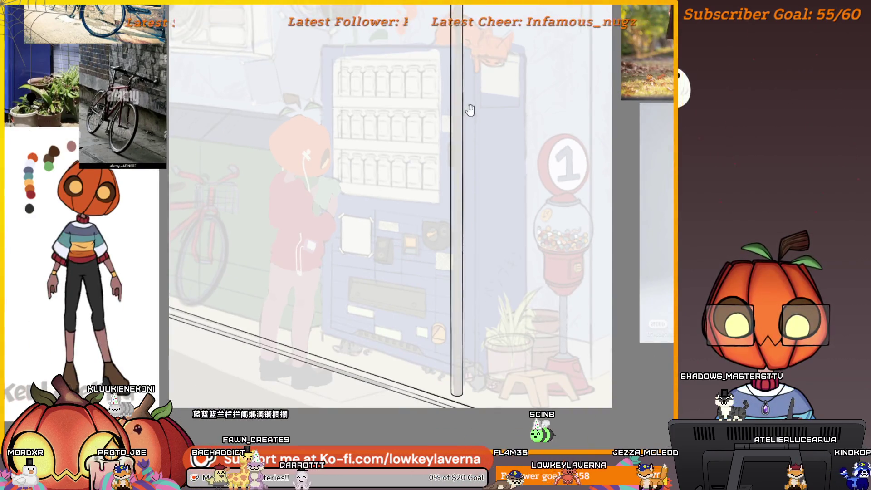
scroll(451, 208, up, 3)
scroll(451, 254, up, 3)
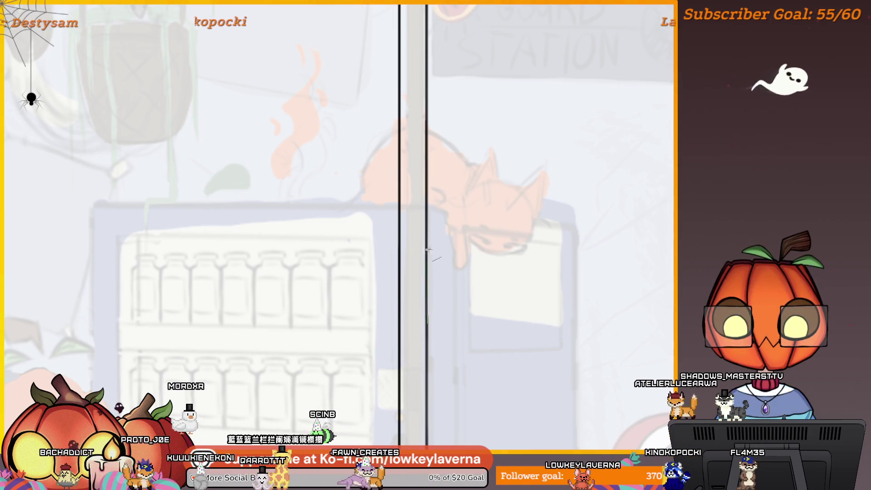
scroll(435, 321, up, 2)
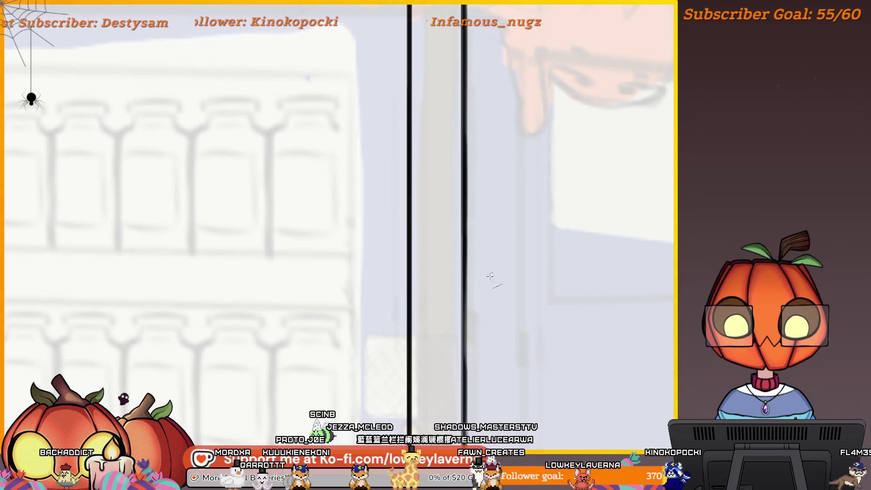
scroll(501, 260, down, 5)
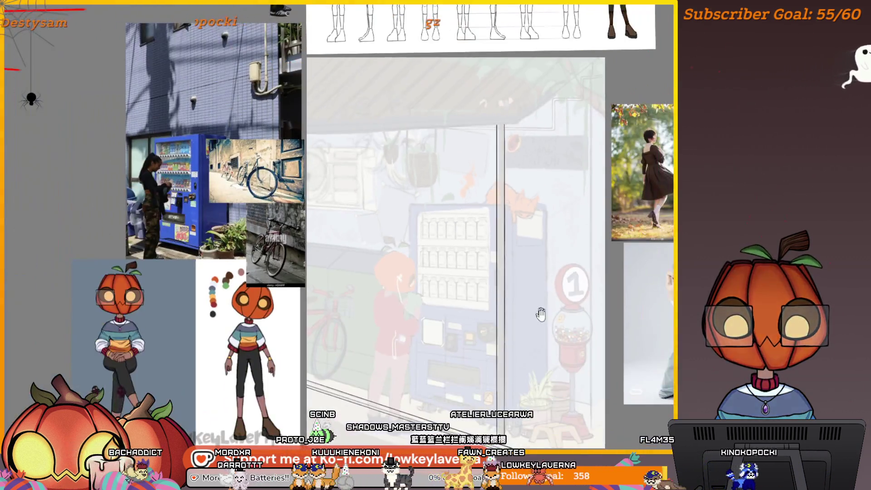
Pan over the vending machine scene to review the pole's finished base.
drag(541, 313, 539, 266)
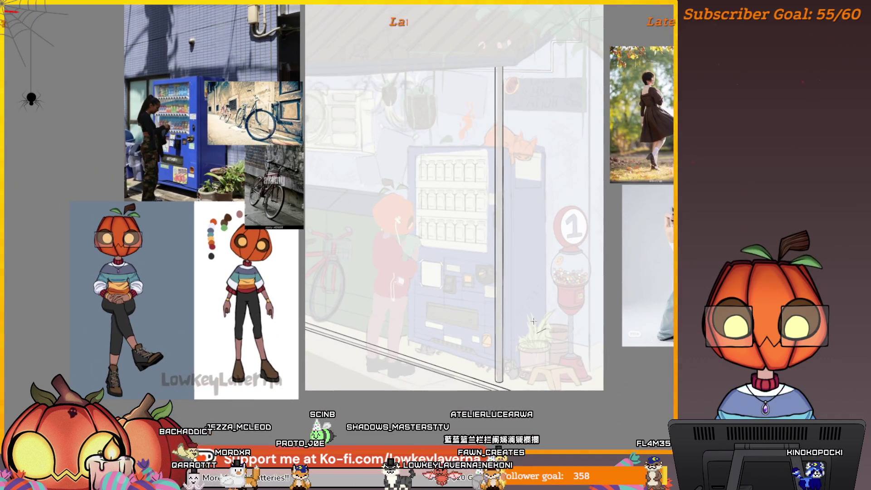
scroll(516, 357, up, 10)
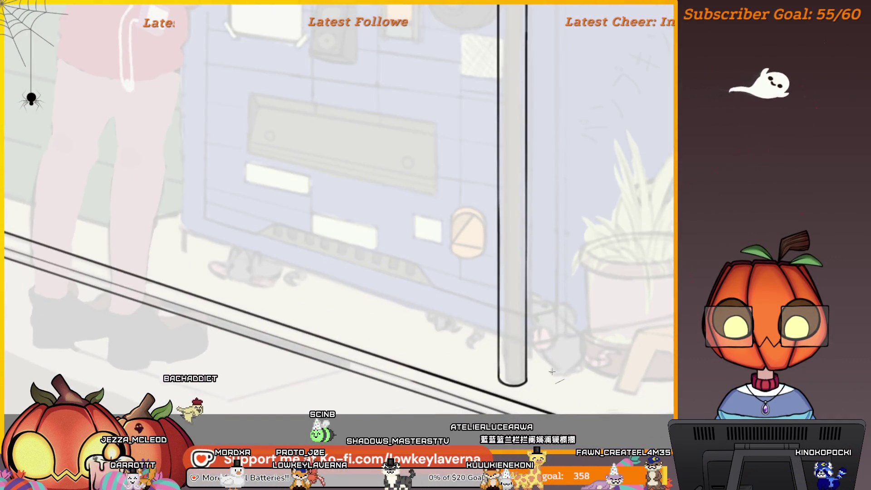
scroll(540, 365, up, 5)
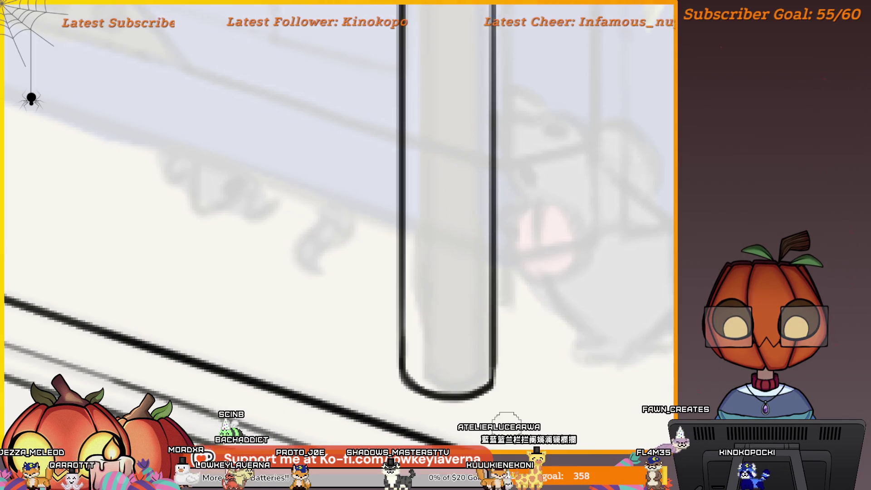
mouse_move(499, 411)
mouse_down()
mouse_move(529, 361)
mouse_move(560, 353)
mouse_up()
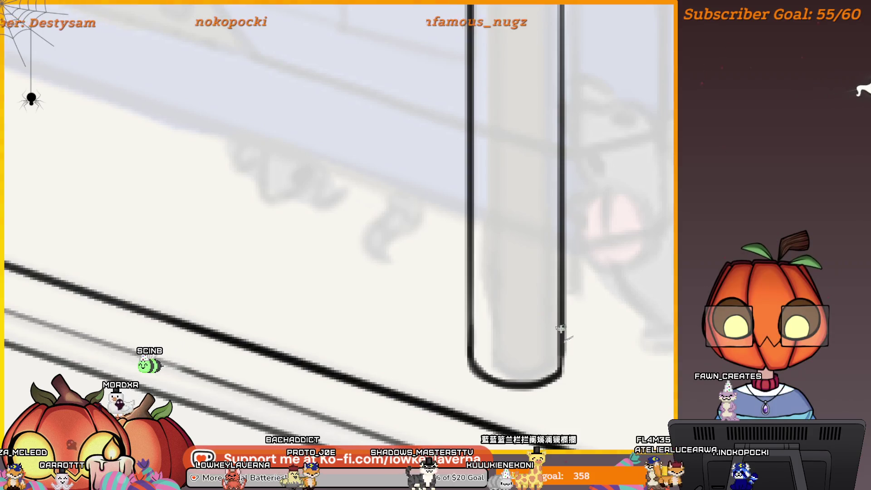
scroll(562, 375, down, 5)
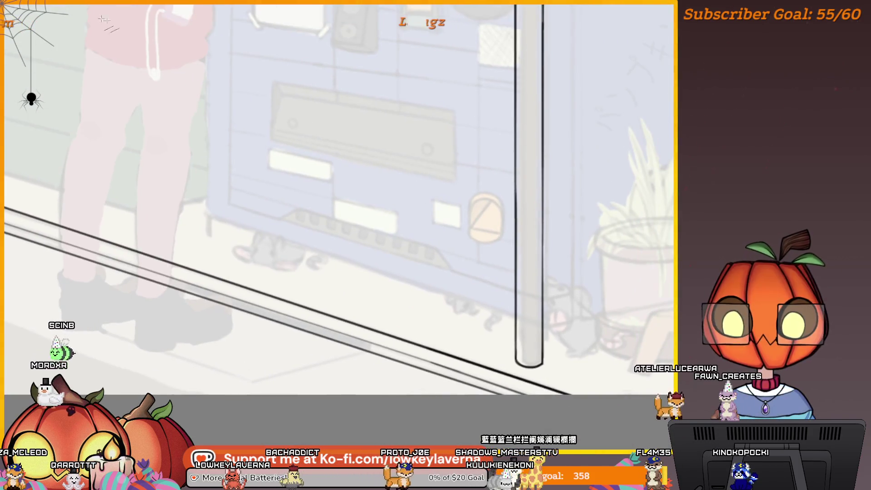
scroll(545, 274, down, 5)
drag(589, 268, 542, 342)
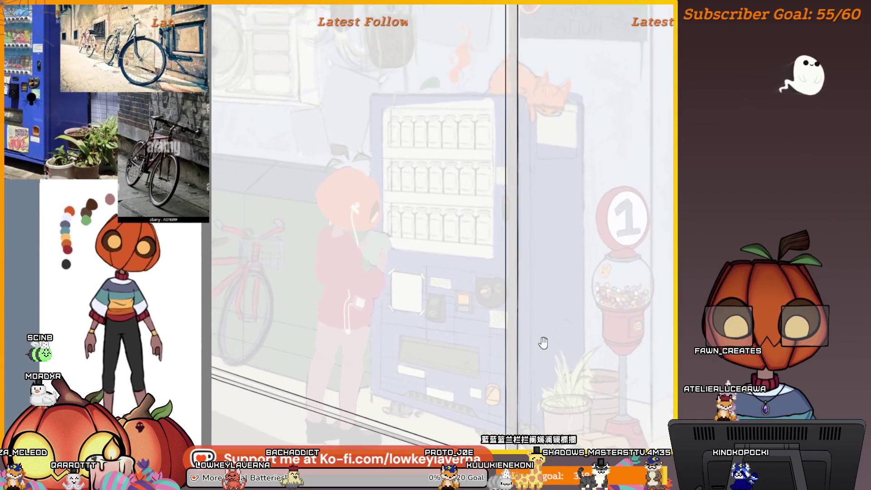
Undo the stray diagonal stroke and ink the awning's slanted edge line.
scroll(574, 295, down, 6)
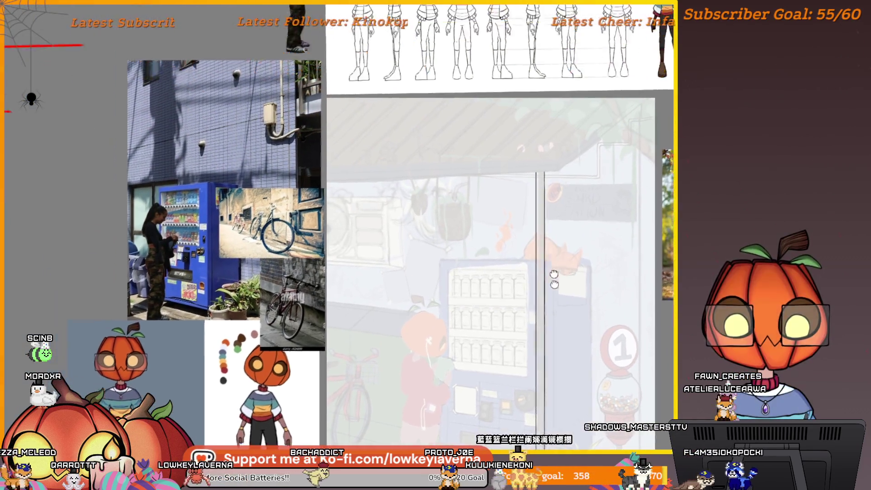
scroll(565, 274, up, 5)
scroll(462, 307, down, 1)
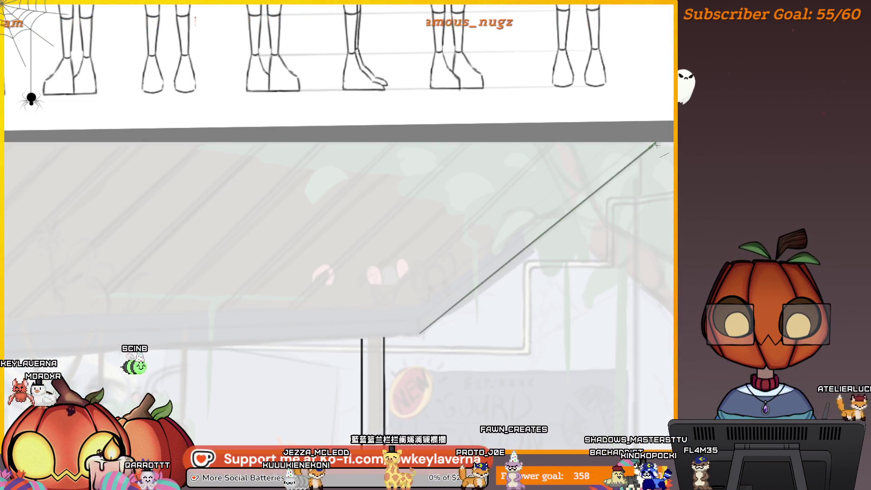
key(ctrl+z)
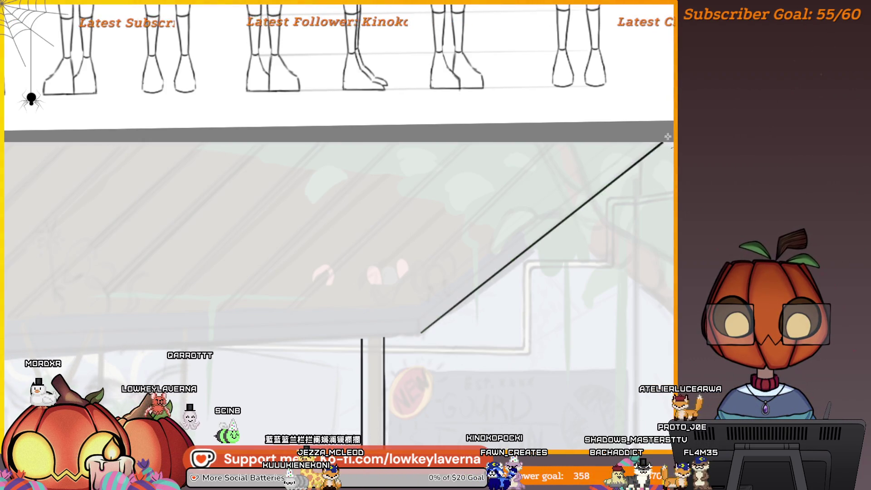
scroll(513, 296, left, 2)
drag(562, 228, 680, 136)
scroll(567, 236, left, 3)
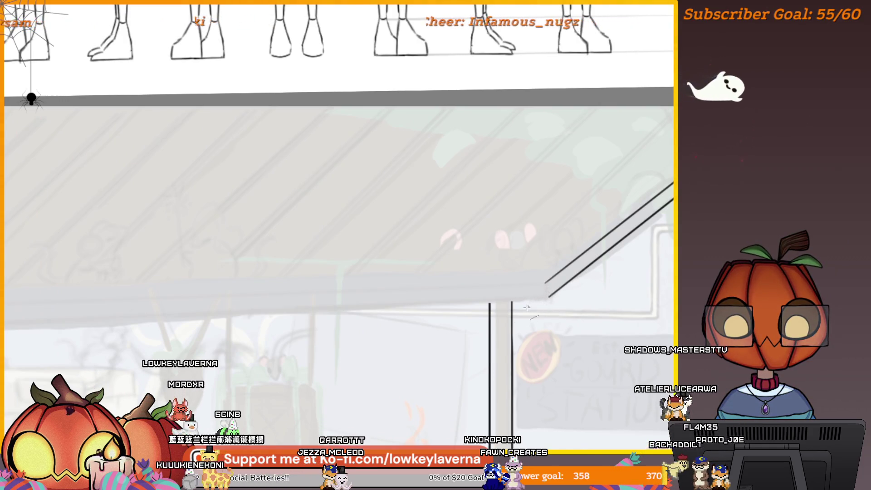
scroll(529, 305, right, 5)
scroll(305, 285, left, 2)
scroll(398, 262, down, 3)
Ink a straight line along the awning's lower edge.
drag(398, 262, 213, 198)
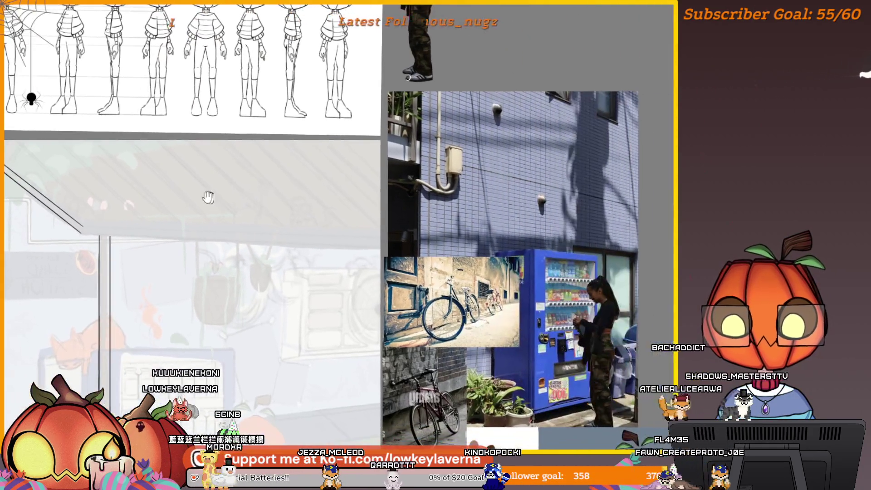
scroll(213, 198, up, 2)
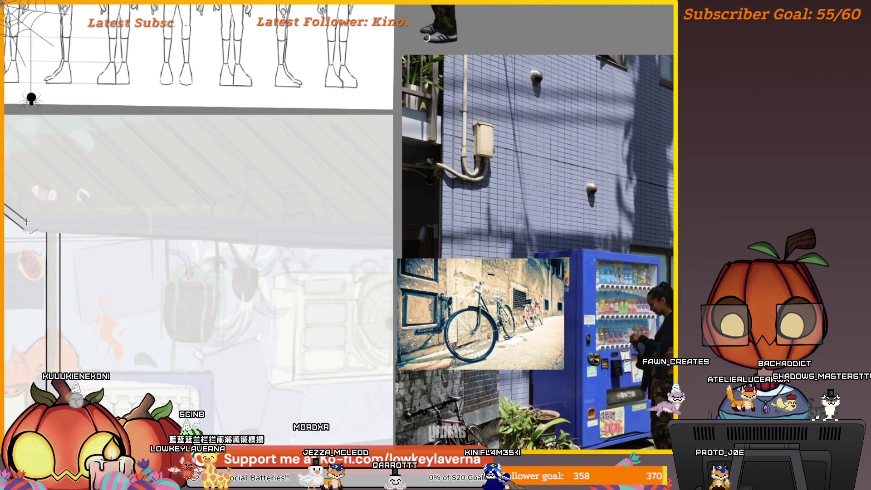
drag(206, 243, 394, 231)
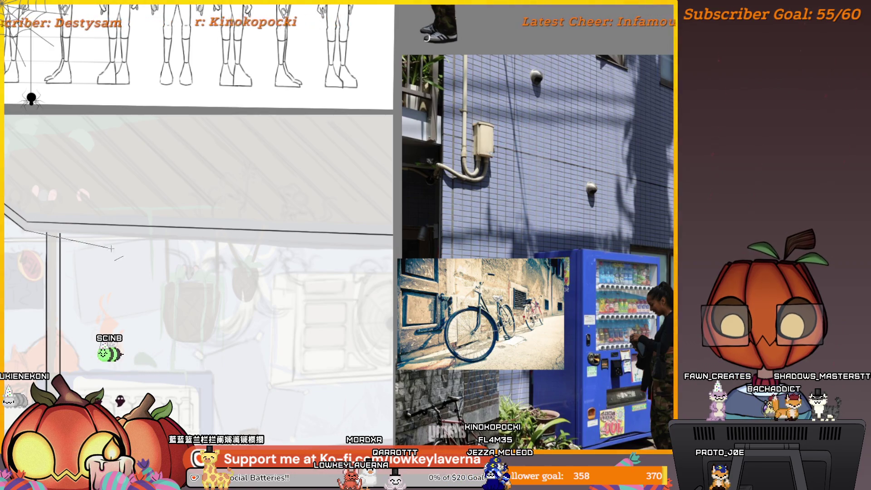
drag(411, 258, 394, 247)
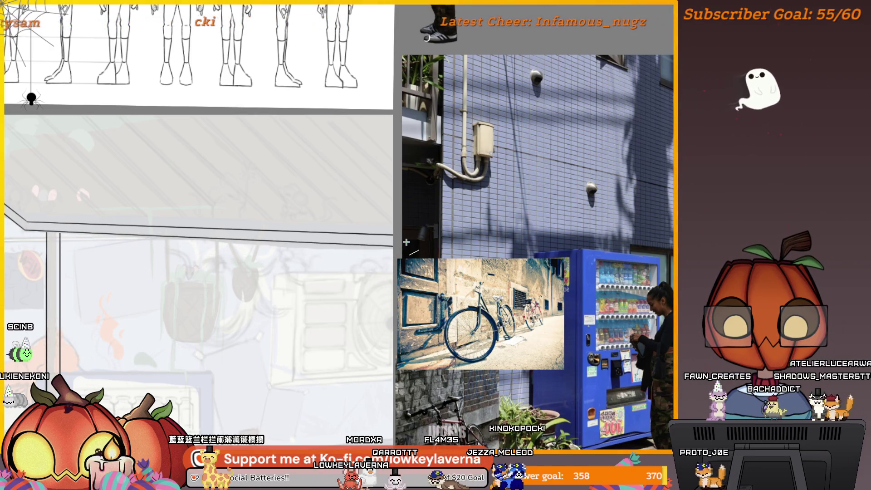
scroll(413, 300, down, 3)
drag(414, 301, 440, 316)
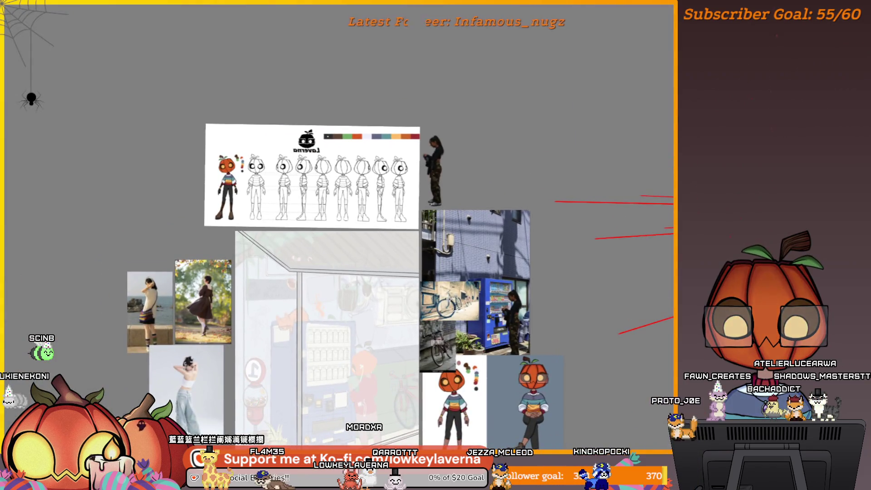
scroll(408, 313, up, 5)
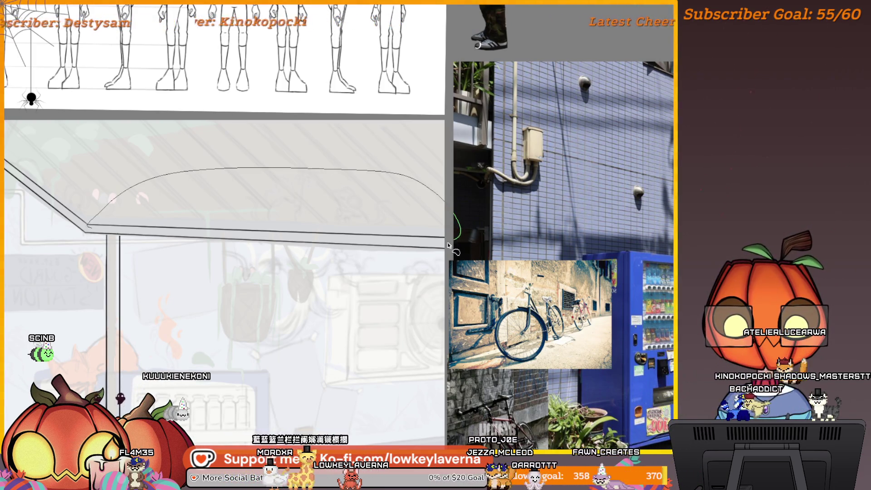
Lasso the awning lines and rotate them slightly (Ctrl+T) around the awning's left corner.
drag(449, 245, 449, 244)
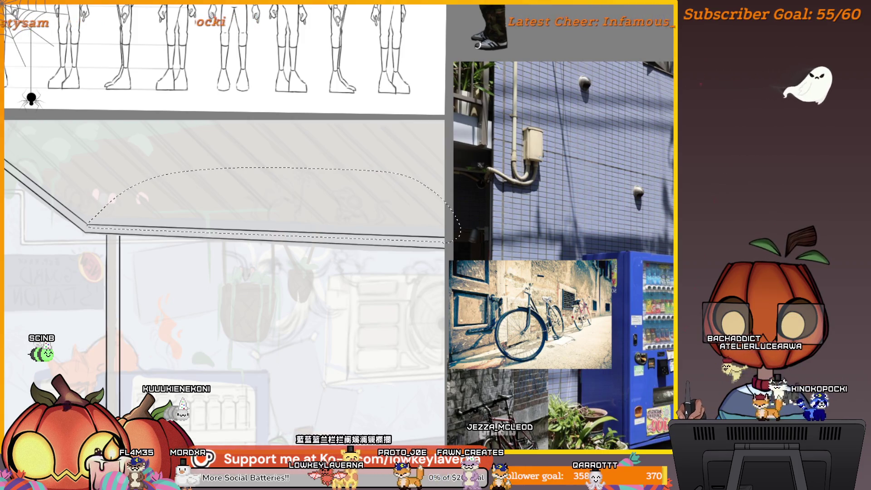
key(ctrl+t)
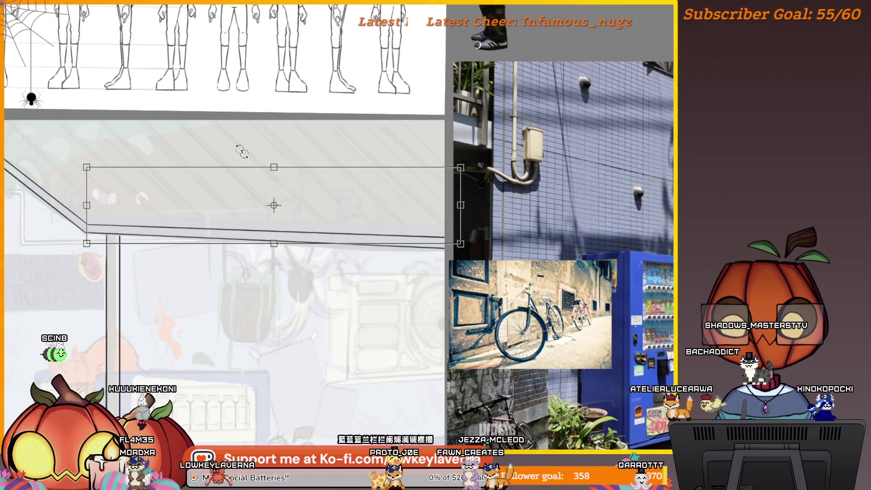
mouse_move(274, 207)
mouse_down()
mouse_move(140, 198)
mouse_move(88, 224)
mouse_up()
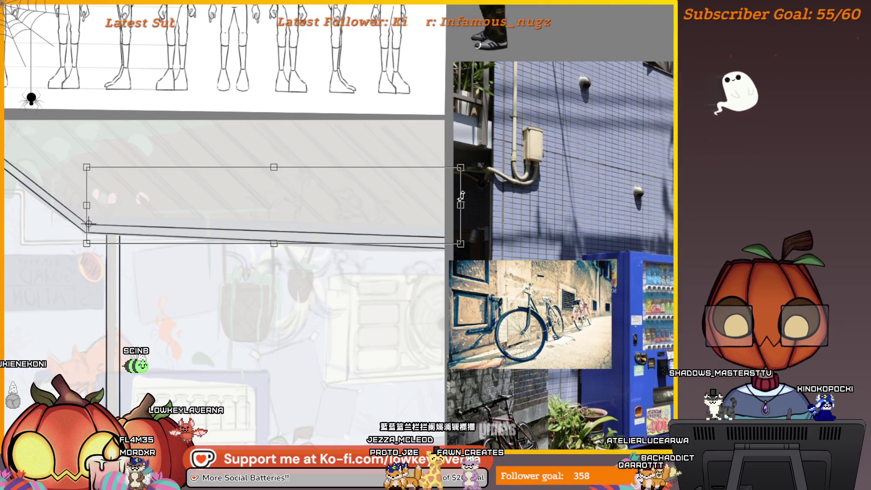
drag(472, 194, 473, 204)
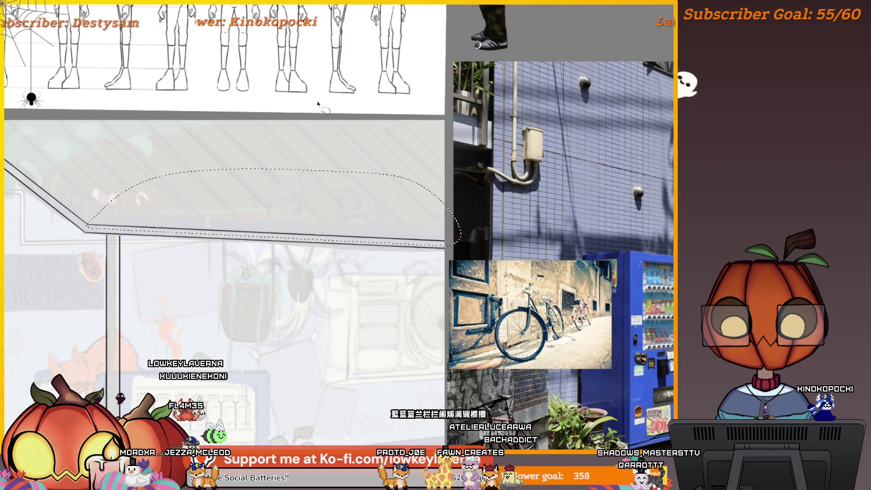
Ink the long sloping roof edge, extending it down to the corner.
scroll(508, 308, down, 5)
scroll(508, 307, up, 2)
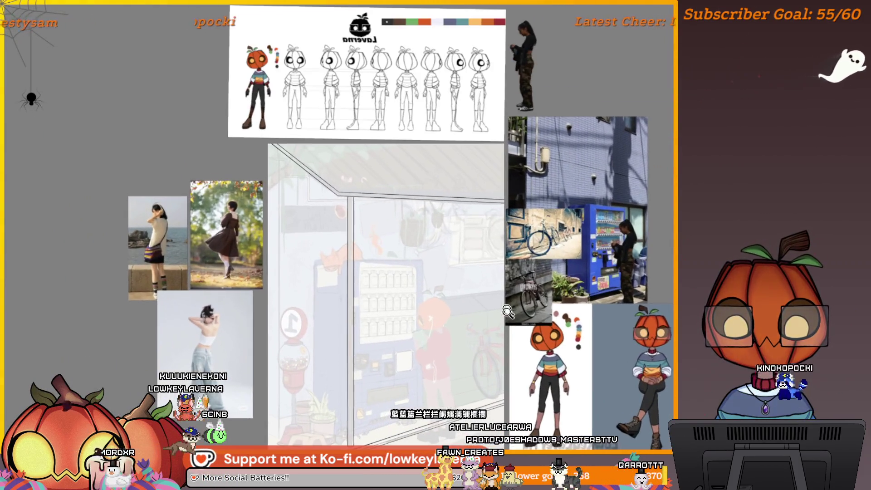
scroll(508, 307, left, 2)
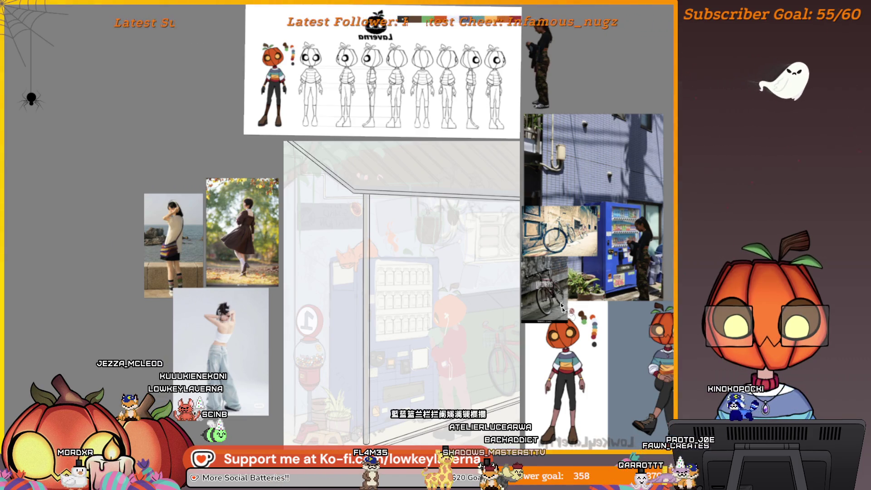
scroll(559, 299, down, 2)
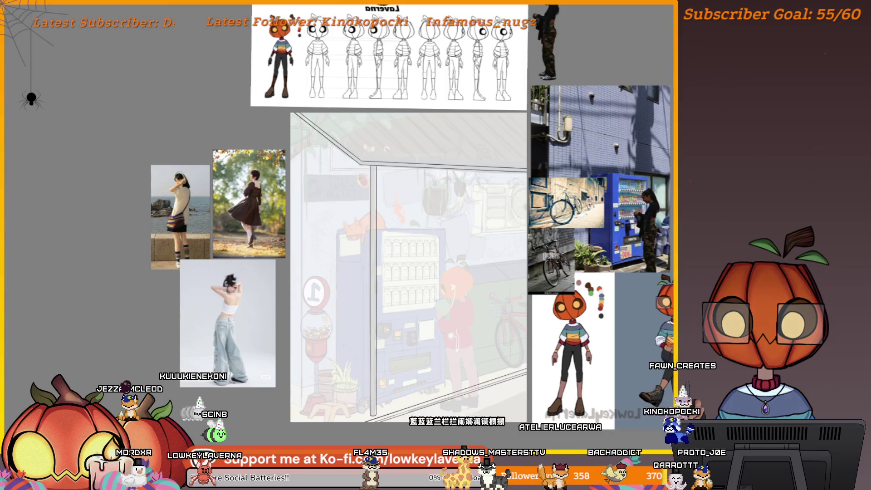
scroll(345, 245, right, 5)
scroll(345, 245, left, 2)
scroll(362, 241, up, 5)
scroll(349, 280, left, 3)
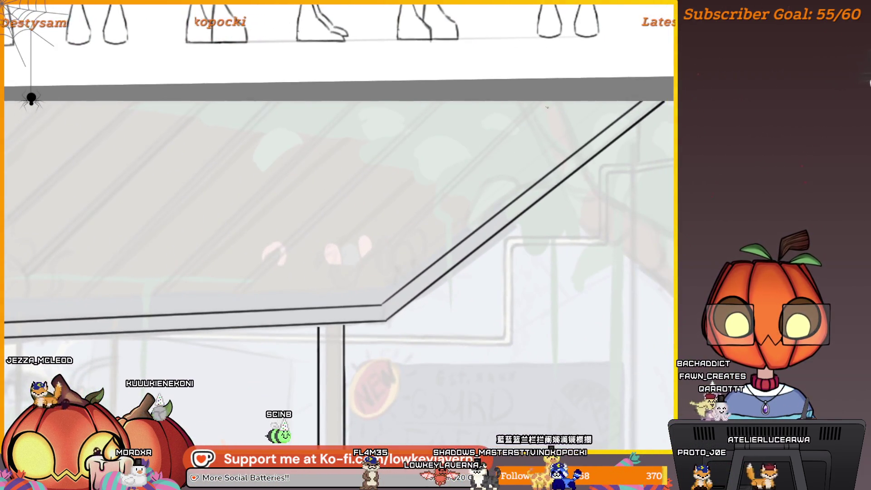
scroll(399, 114, down, 1)
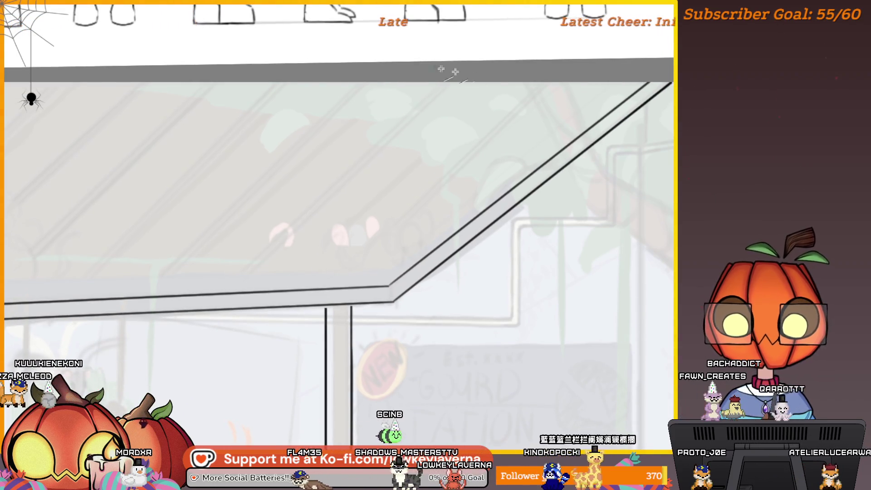
scroll(529, 99, down, 1)
scroll(529, 99, left, 1)
drag(529, 99, 302, 302)
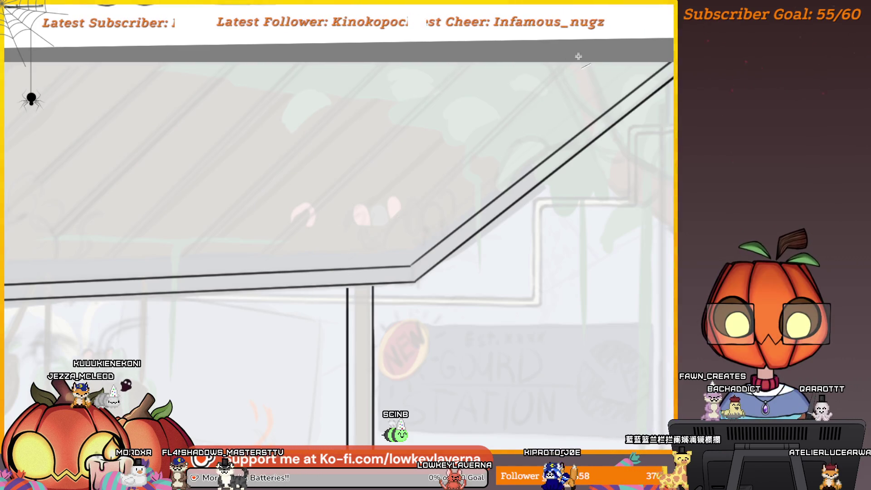
drag(370, 252, 322, 302)
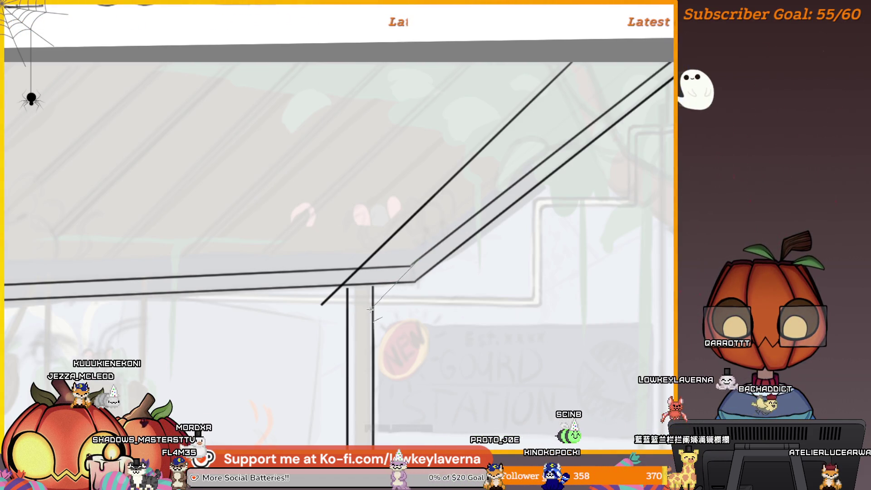
Draw a second straight diagonal line along the roof slope.
drag(366, 302, 383, 306)
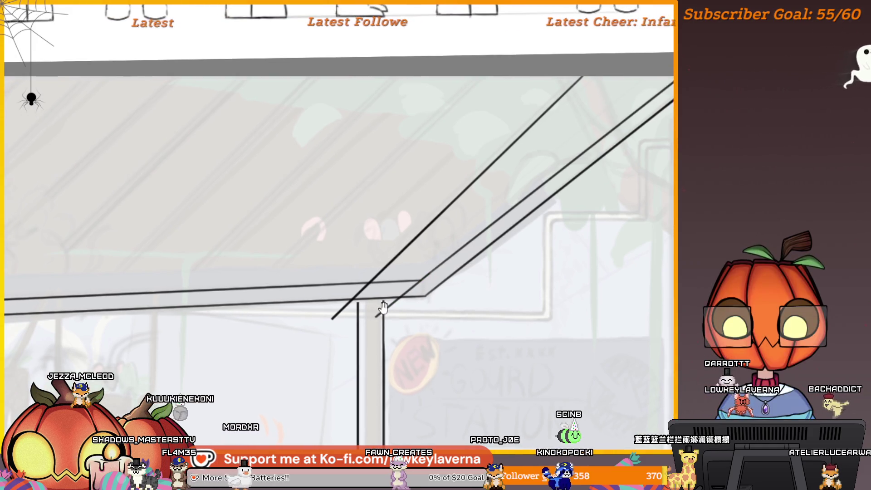
scroll(461, 257, down, 5)
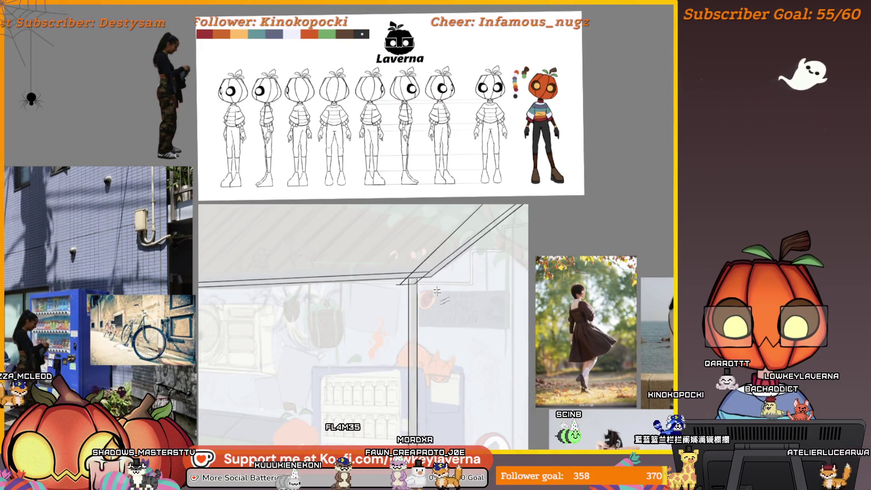
scroll(489, 334, up, 5)
drag(600, 73, 340, 343)
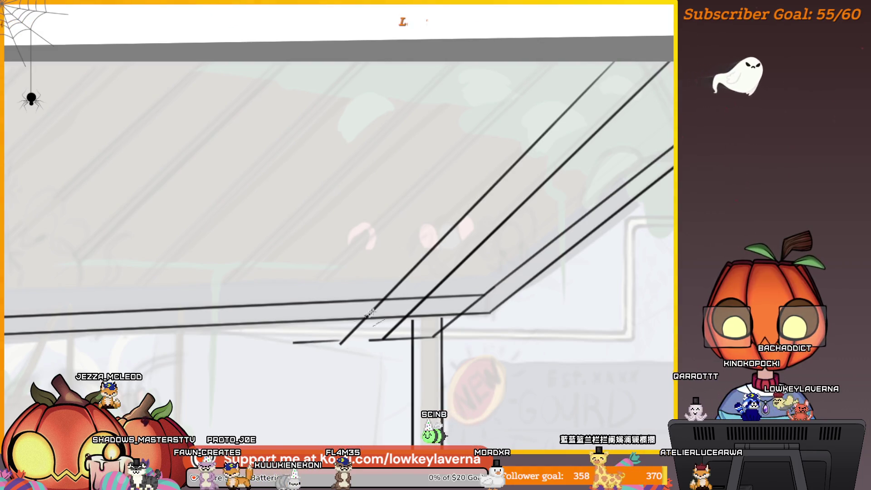
Flip the canvas horizontally to check the roof lines against the references.
scroll(480, 377, down, 5)
drag(480, 377, 488, 318)
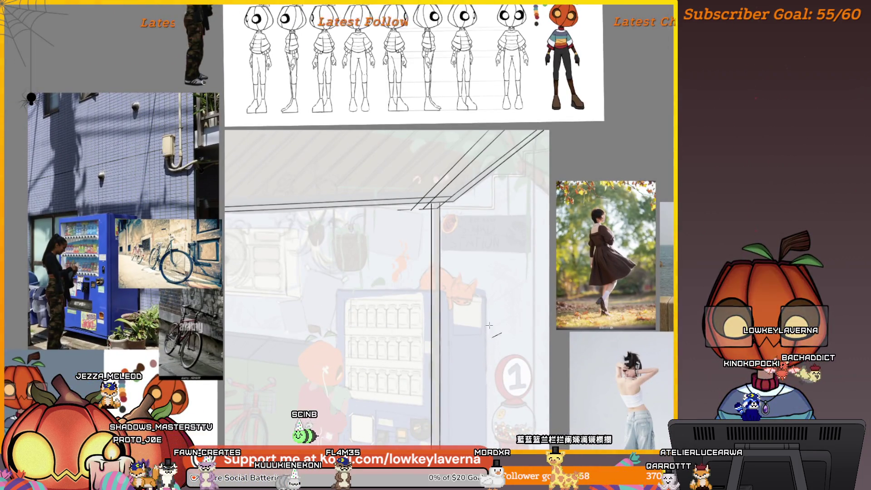
key(m)
drag(297, 272, 468, 227)
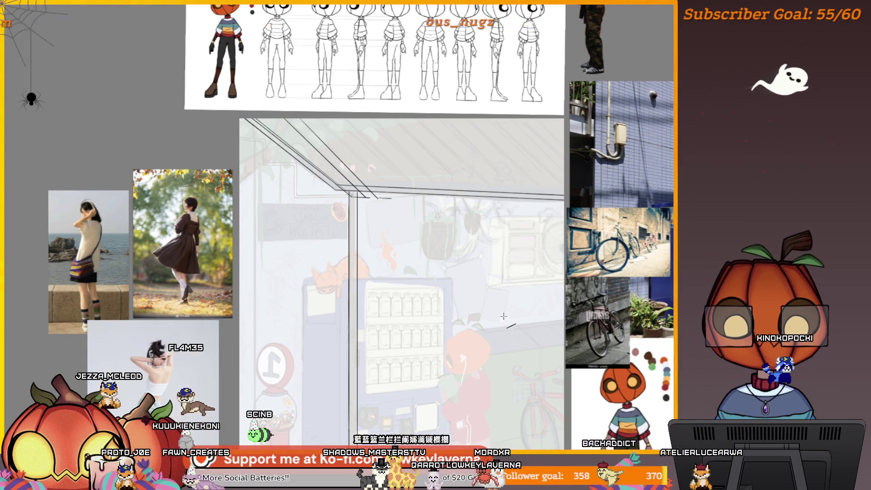
scroll(500, 335, down, 2)
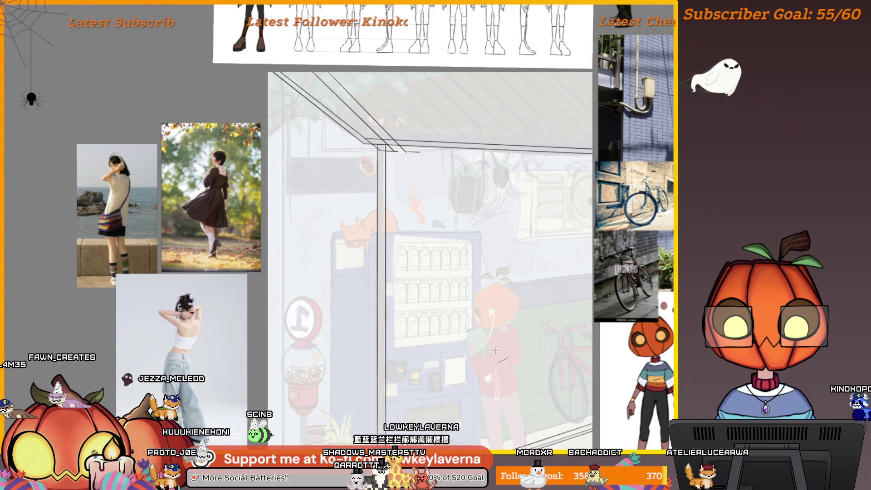
scroll(497, 351, up, 2)
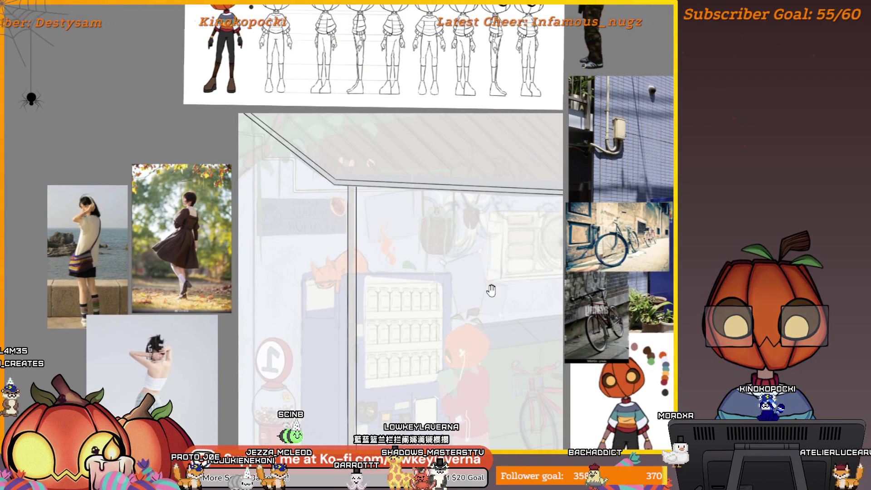
Flip the canvas back and ink a short stroke at the roof corner above the post.
key(m)
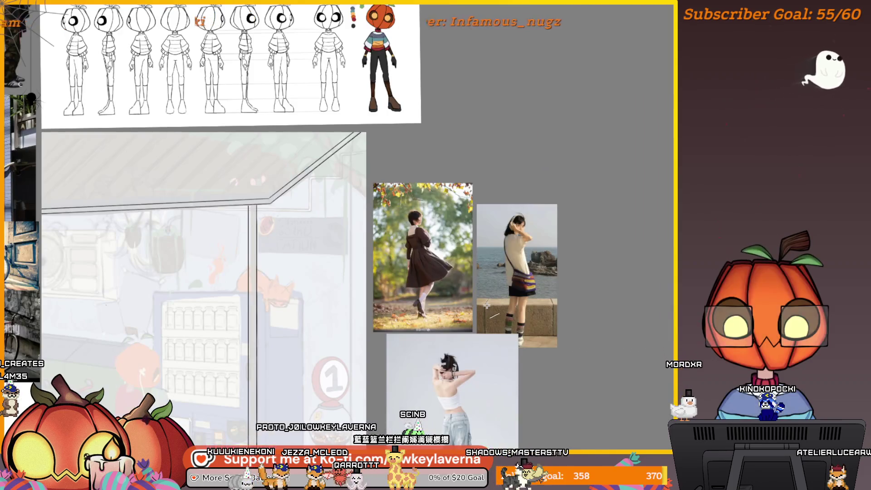
mouse_move(486, 305)
mouse_down()
mouse_move(416, 335)
mouse_move(547, 340)
mouse_move(546, 347)
mouse_up()
scroll(525, 155, up, 5)
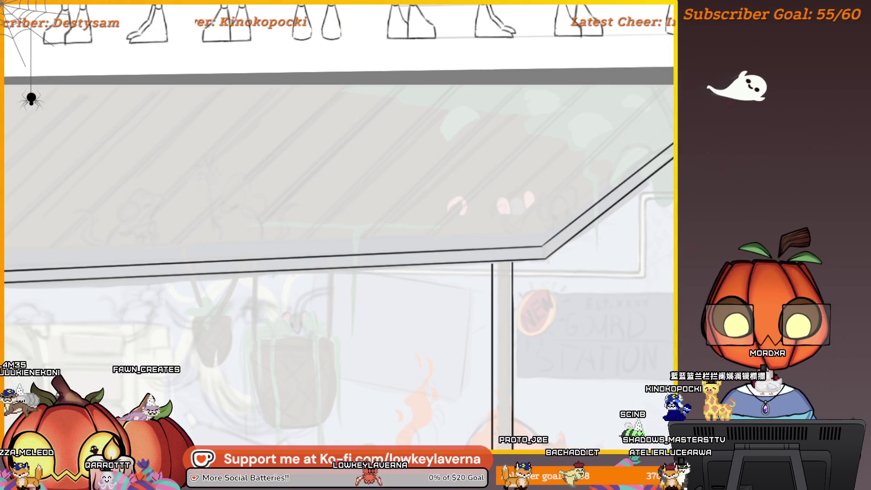
scroll(545, 269, up, 3)
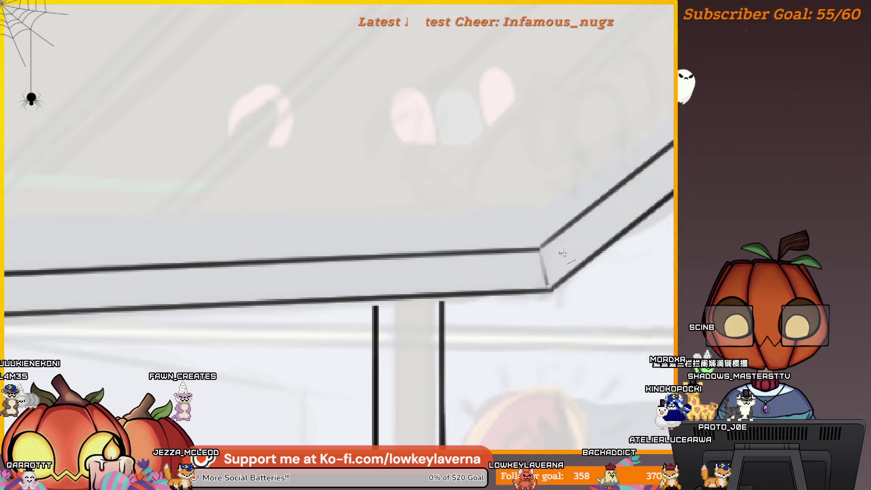
scroll(578, 263, down, 3)
scroll(579, 263, up, 5)
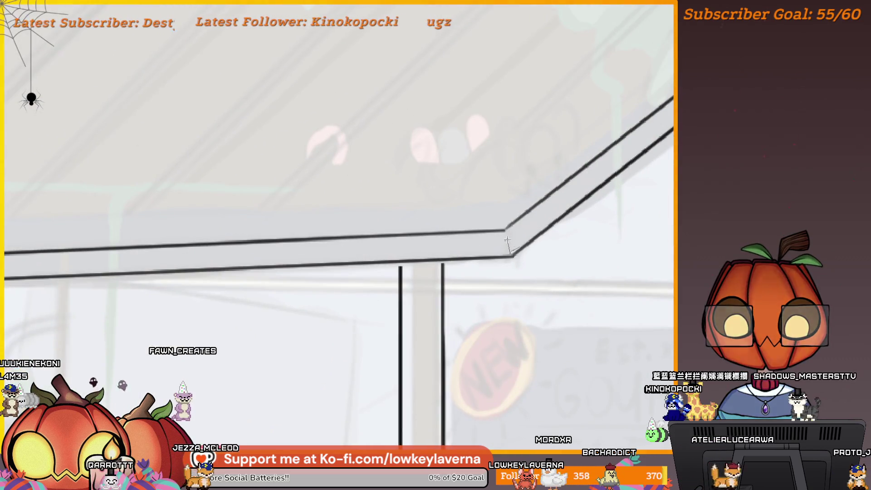
drag(506, 231, 510, 253)
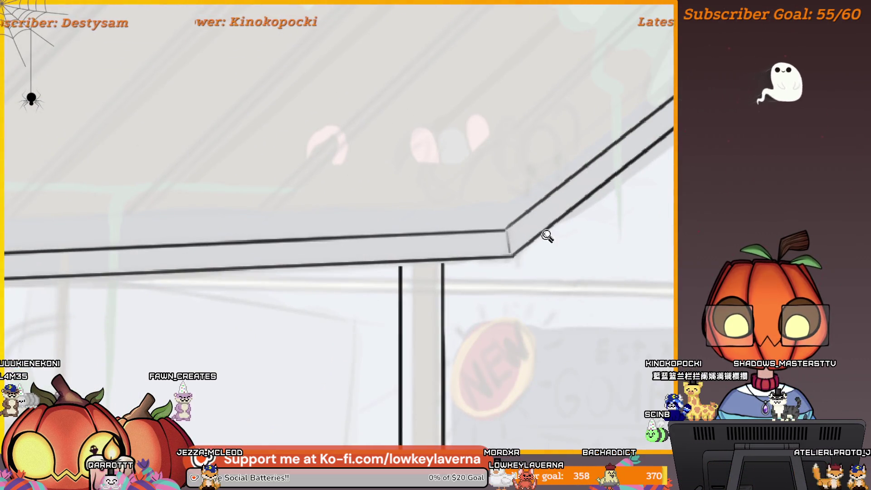
scroll(544, 243, down, 4)
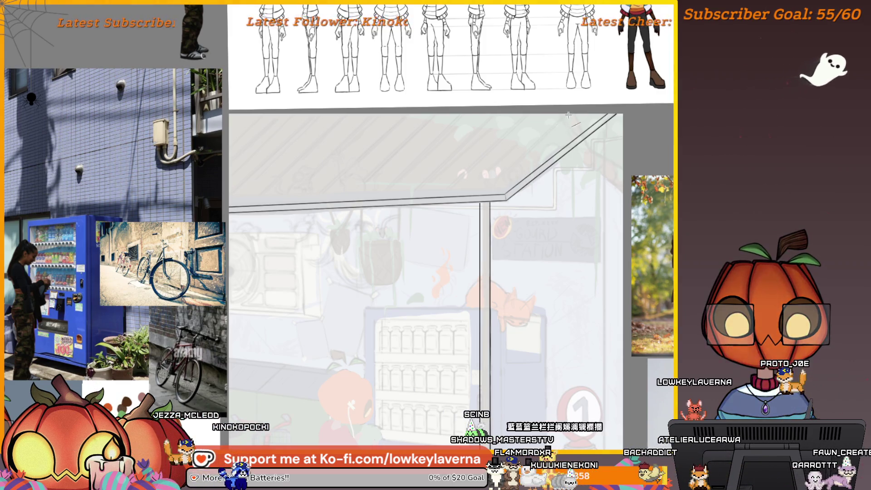
Draw two thin straight diagonal lines alongside the roof edge.
drag(567, 117, 485, 199)
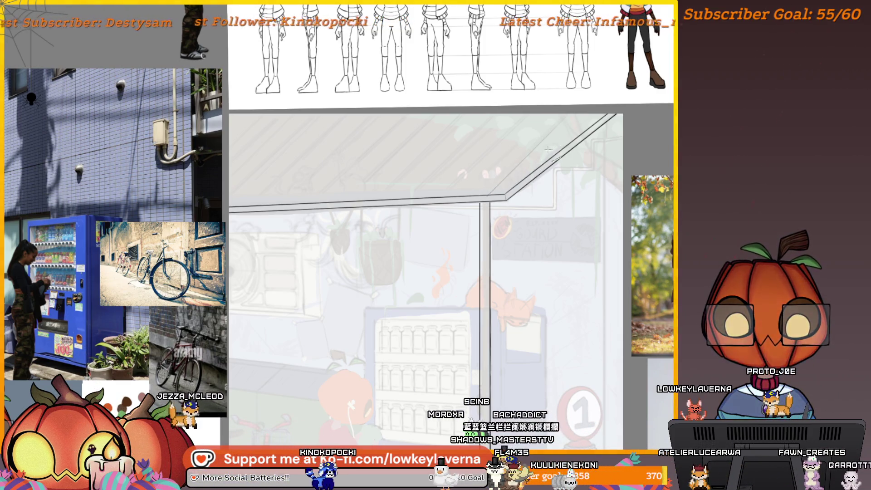
scroll(481, 192, down, 3)
scroll(549, 201, up, 6)
drag(631, 120, 428, 298)
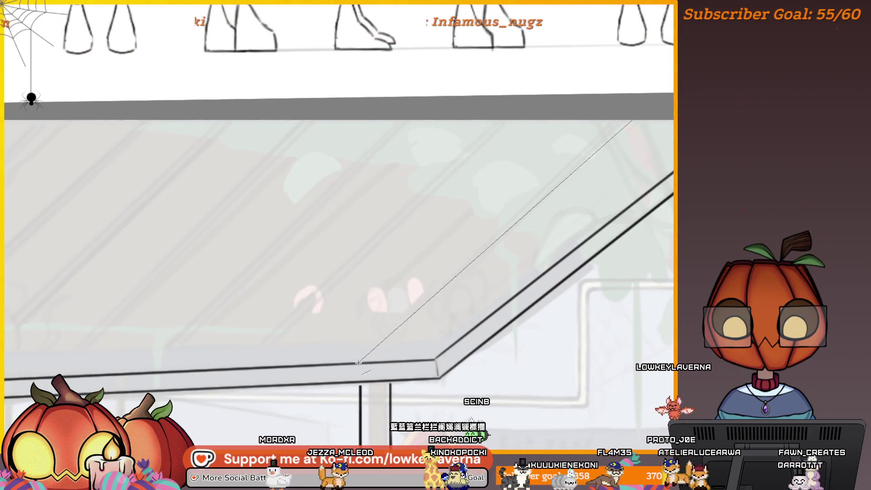
scroll(480, 230, down, 5)
scroll(517, 203, up, 4)
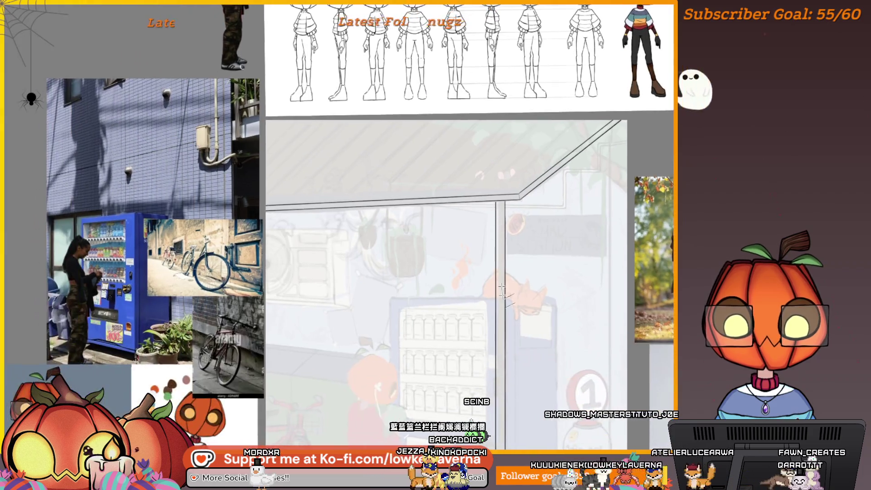
scroll(516, 203, down, 2)
scroll(497, 284, up, 3)
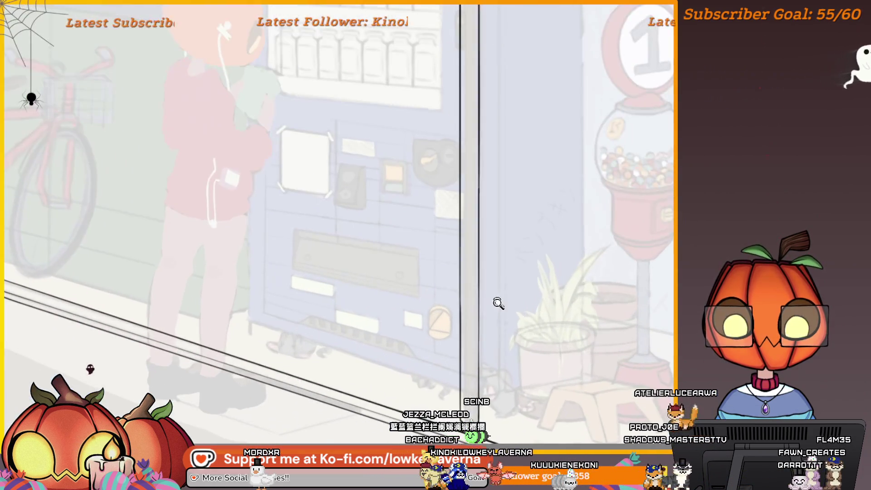
drag(516, 322, 503, 342)
scroll(514, 317, up, 2)
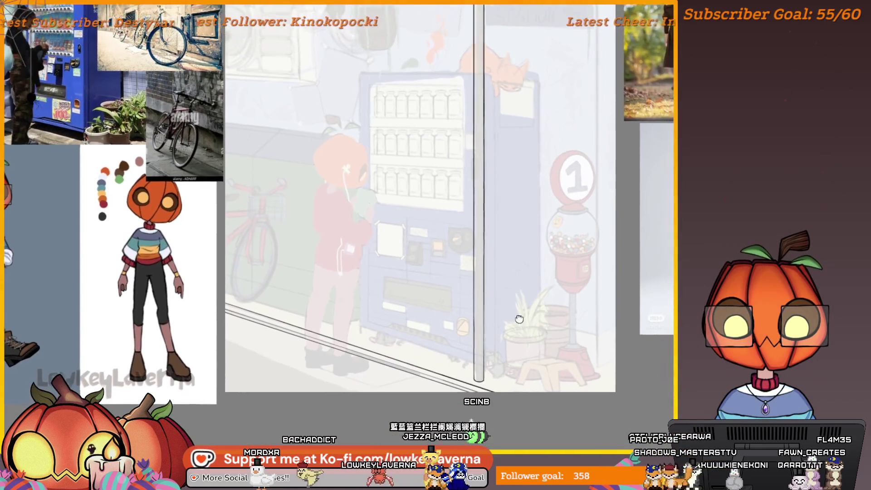
scroll(338, 275, up, 5)
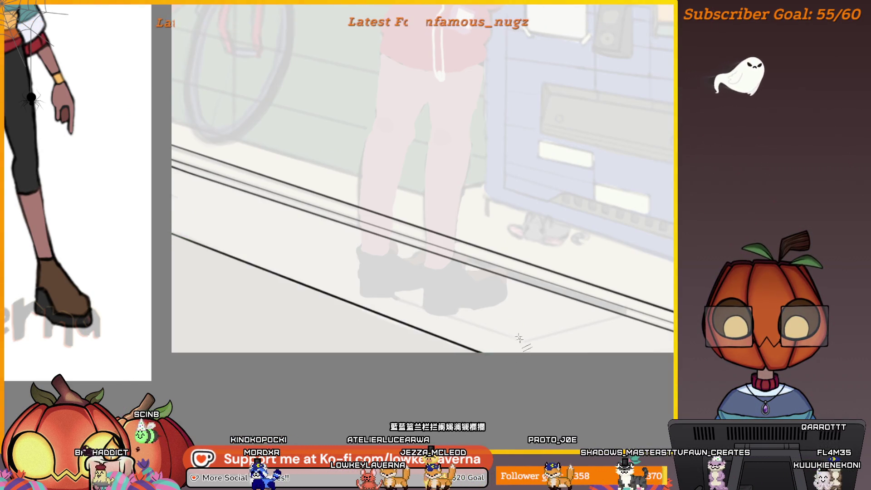
scroll(481, 375, down, 5)
scroll(492, 363, right, 3)
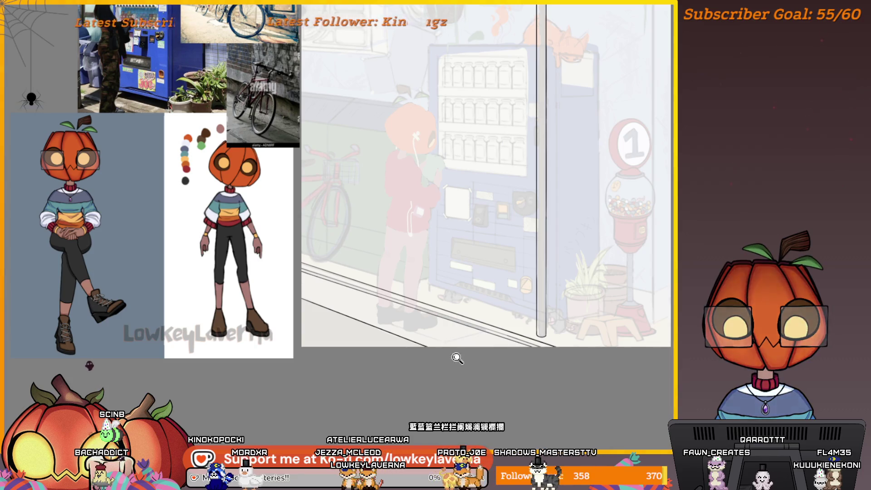
scroll(455, 360, up, 5)
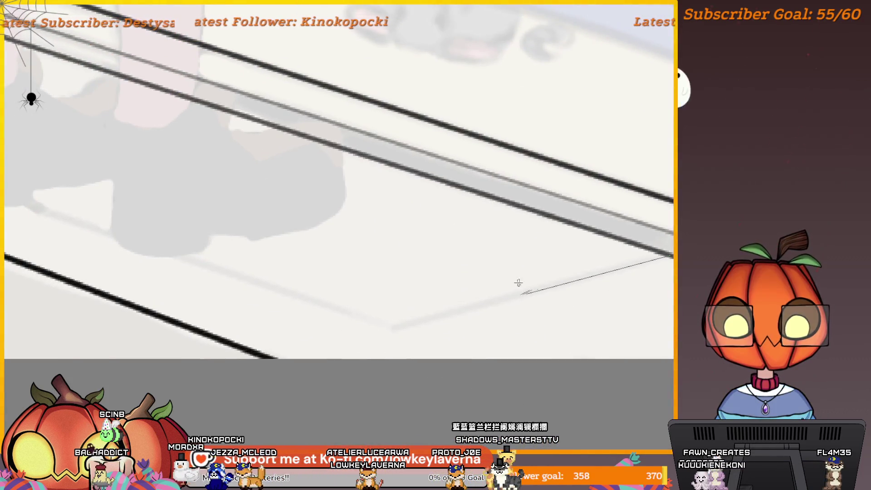
scroll(509, 272, down, 3)
scroll(493, 317, left, 3)
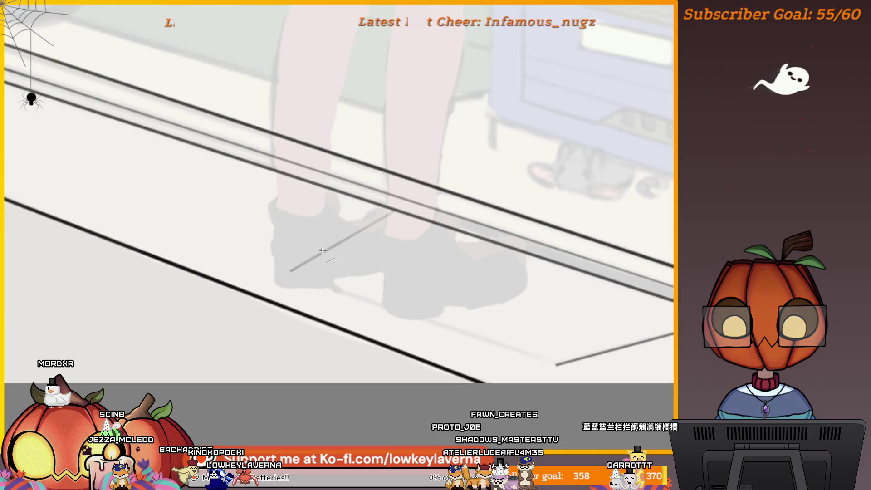
key(m)
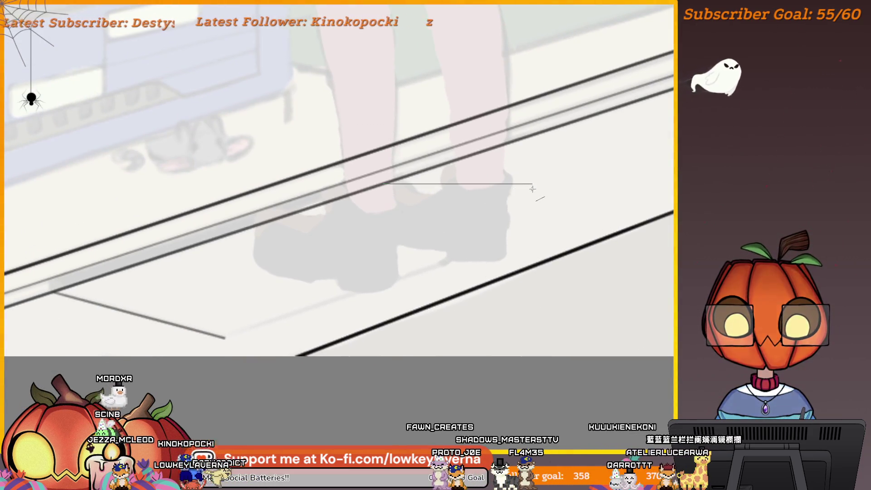
scroll(545, 189, down, 3)
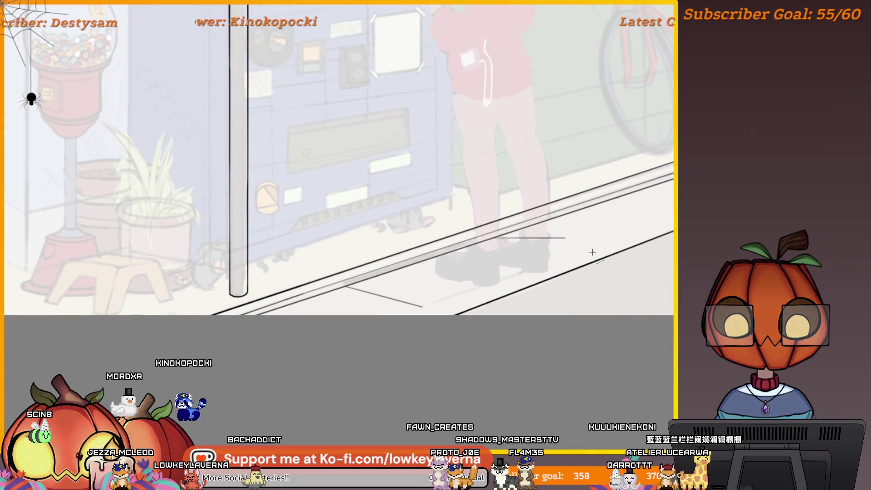
scroll(514, 263, up, 2)
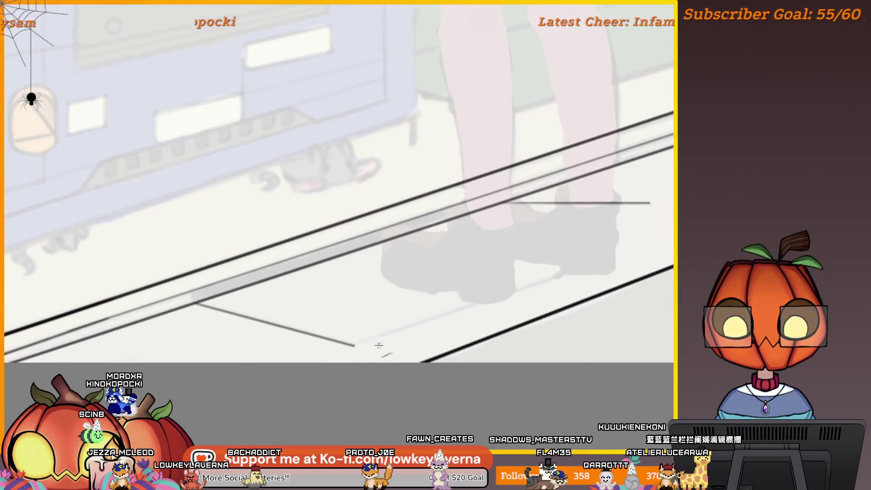
shift+click(651, 233)
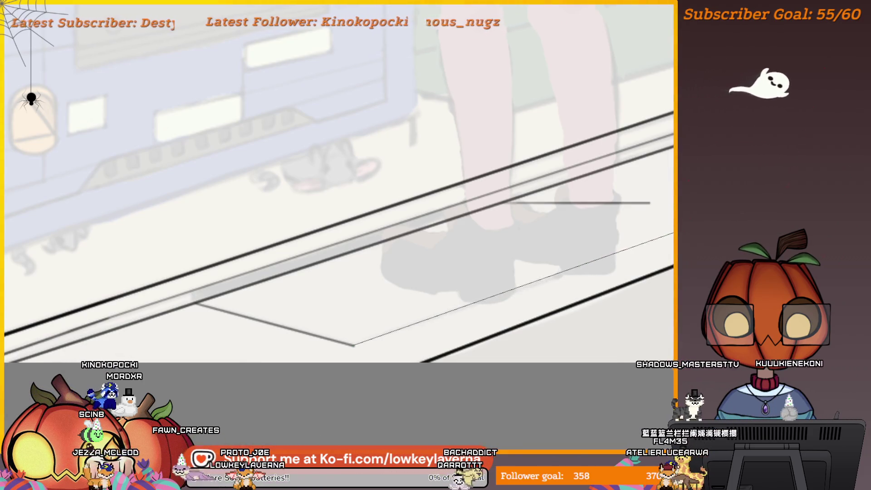
scroll(666, 246, down, 3)
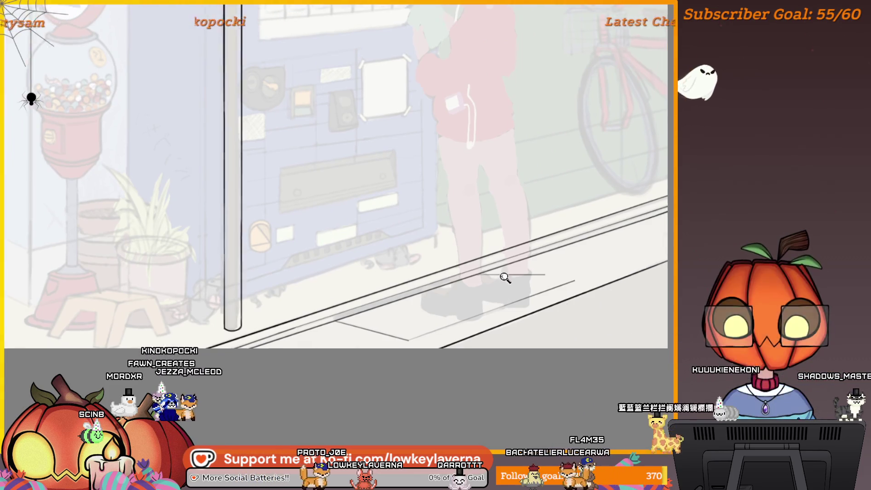
scroll(583, 282, up, 3)
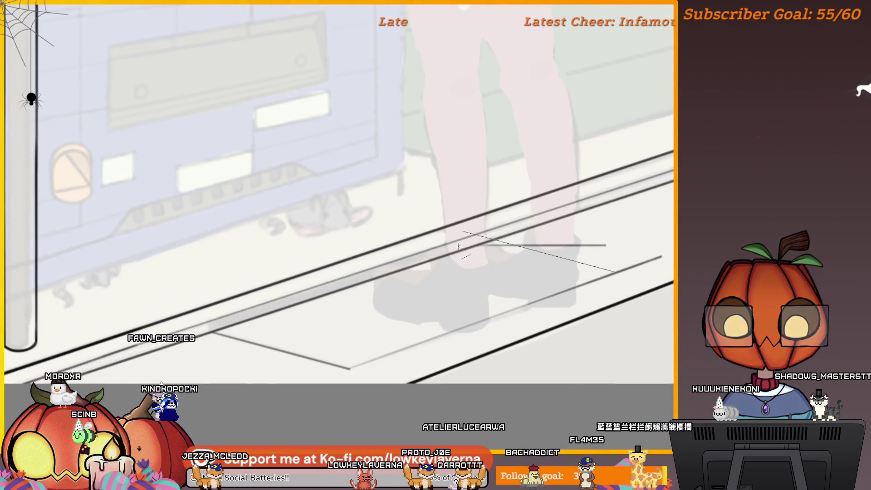
scroll(599, 214, down, 3)
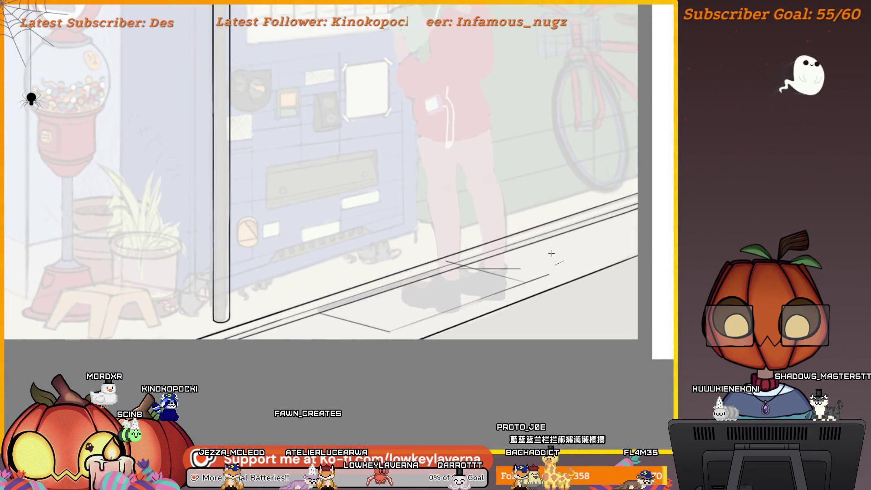
click(487, 300)
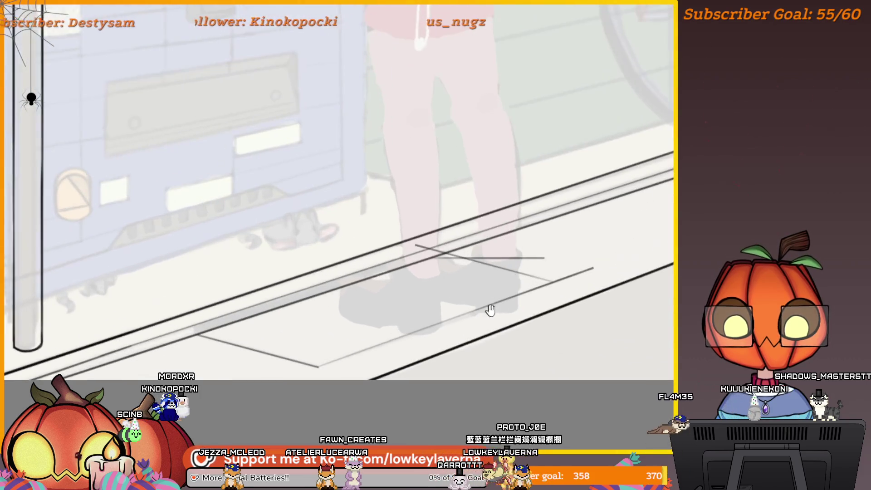
Undo the long diagonal floor line and retry shorter floor lines beside the shoes.
key(ctrl+z)
drag(449, 237, 553, 263)
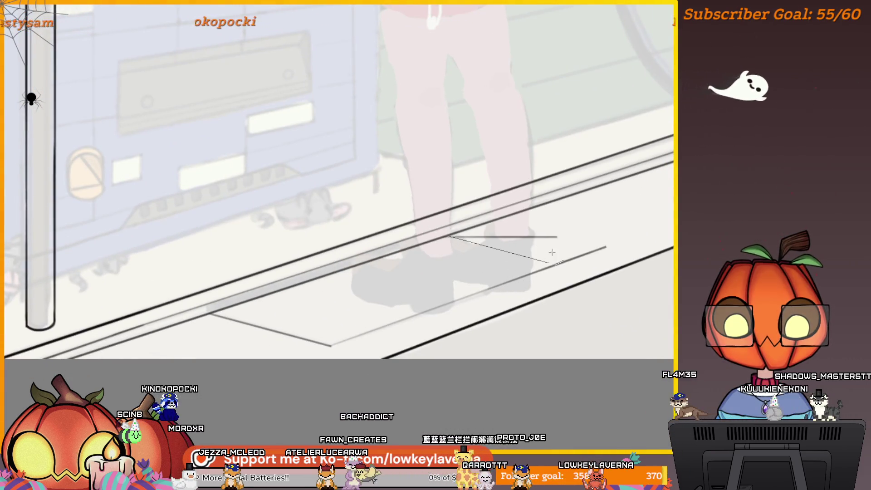
key(ctrl+z)
click(577, 241)
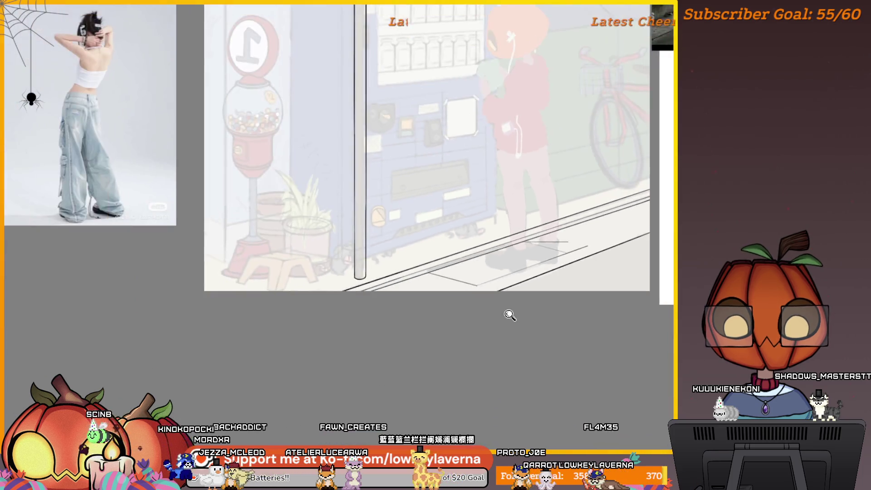
click(509, 313)
mouse_move(421, 235)
mouse_down()
mouse_move(554, 247)
mouse_move(585, 259)
mouse_up()
scroll(559, 287, down, 3)
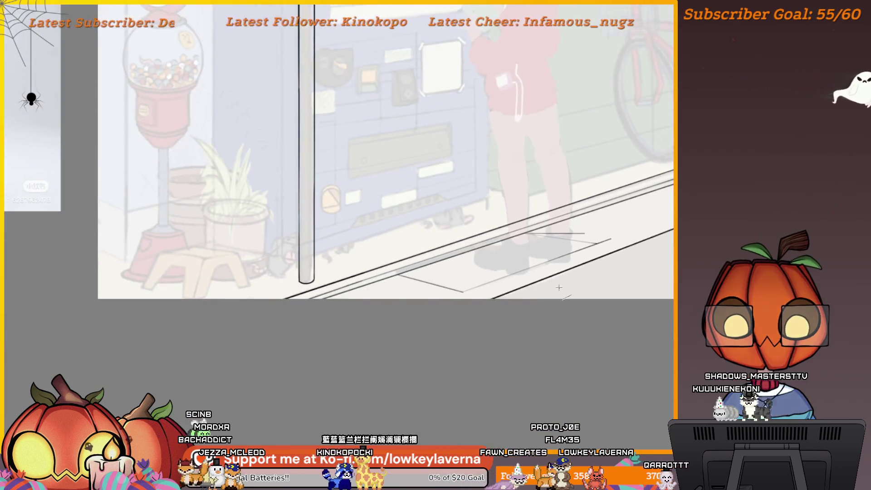
scroll(573, 210, up, 3)
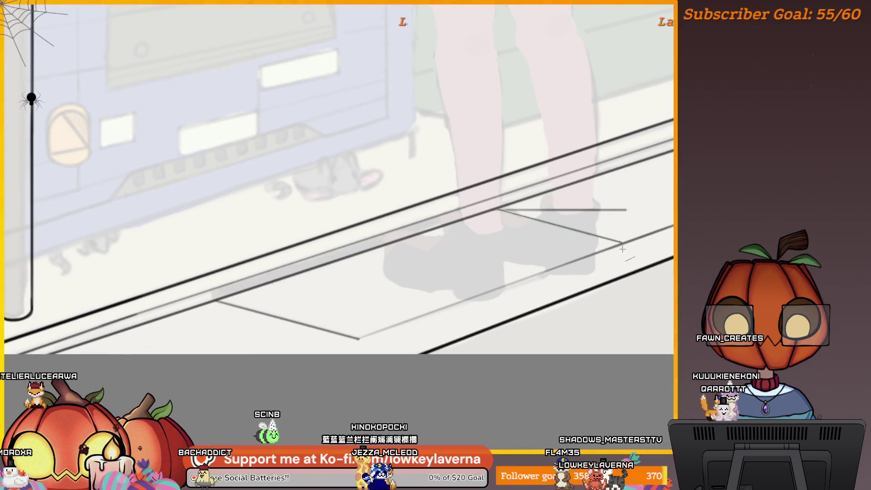
scroll(579, 284, down, 3)
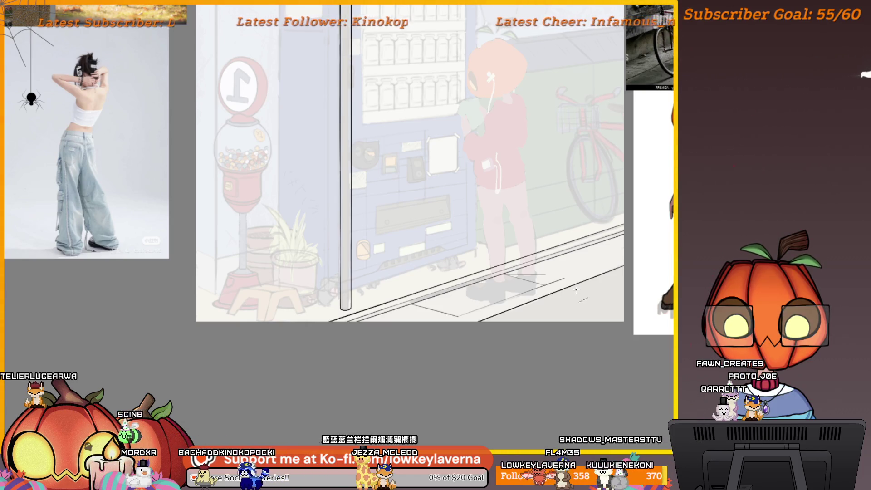
scroll(515, 292, up, 3)
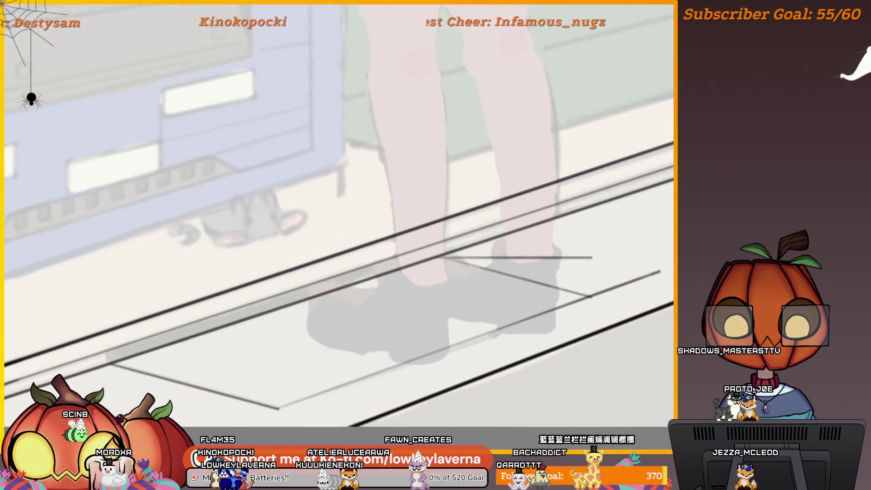
key(ctrl+z)
Draw the floor tile's straight edges running up-right from the existing line's corner.
drag(519, 326, 566, 299)
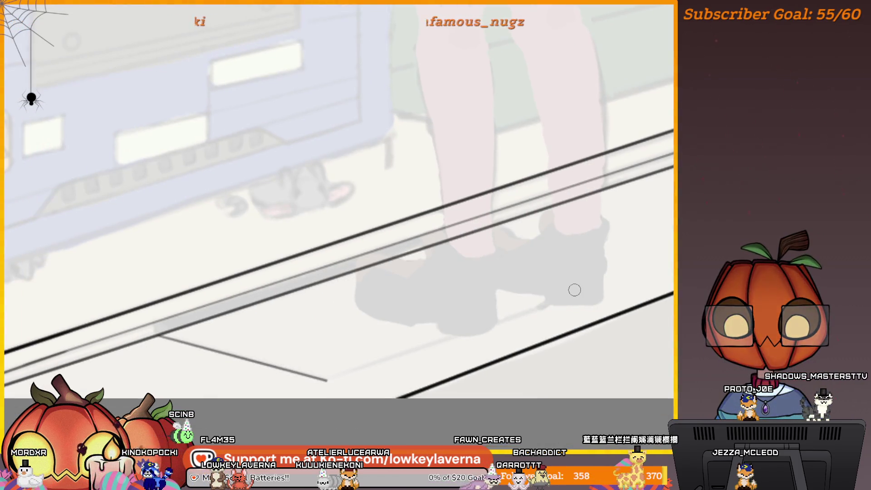
scroll(337, 383, down, 3)
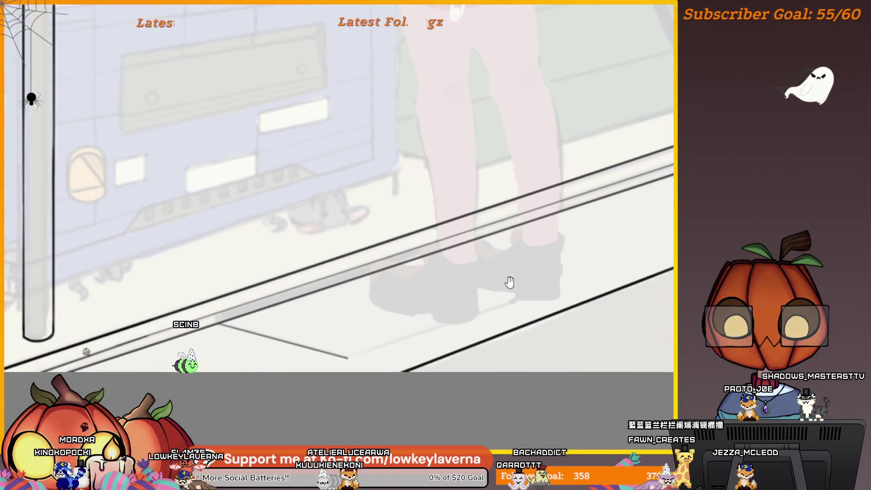
mouse_move(385, 368)
mouse_down()
mouse_move(608, 282)
mouse_move(644, 281)
mouse_up()
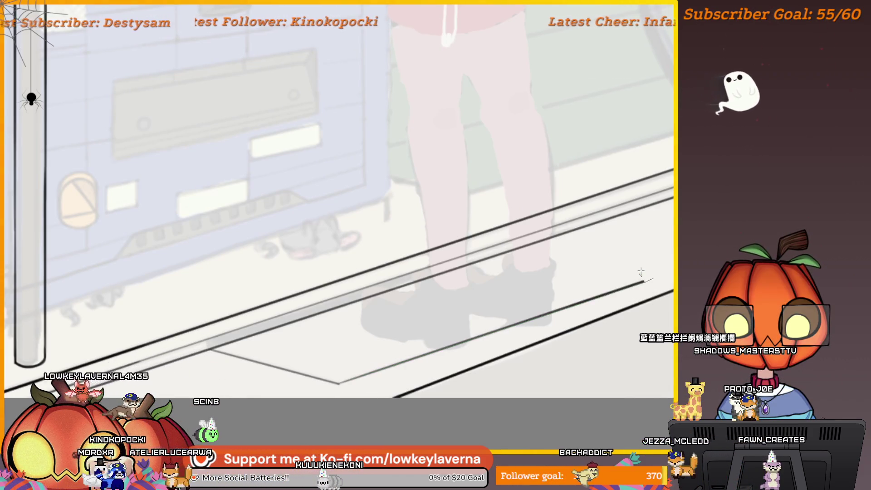
drag(388, 366, 365, 339)
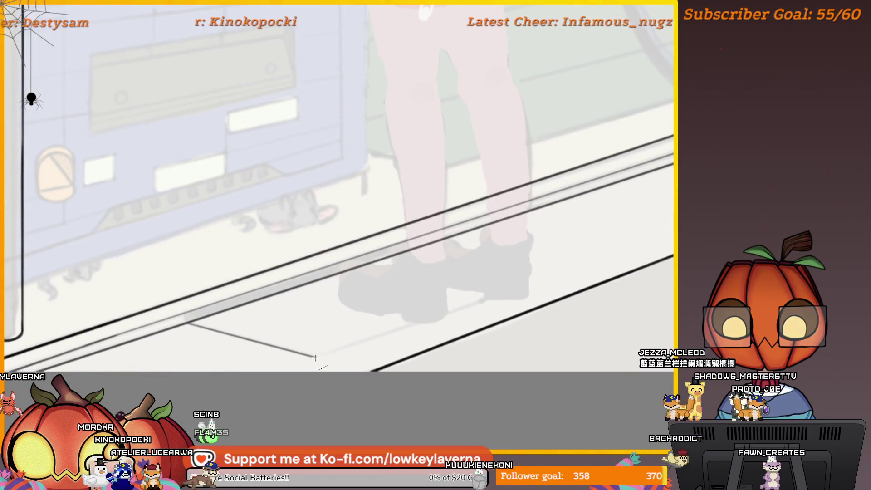
drag(552, 272, 625, 252)
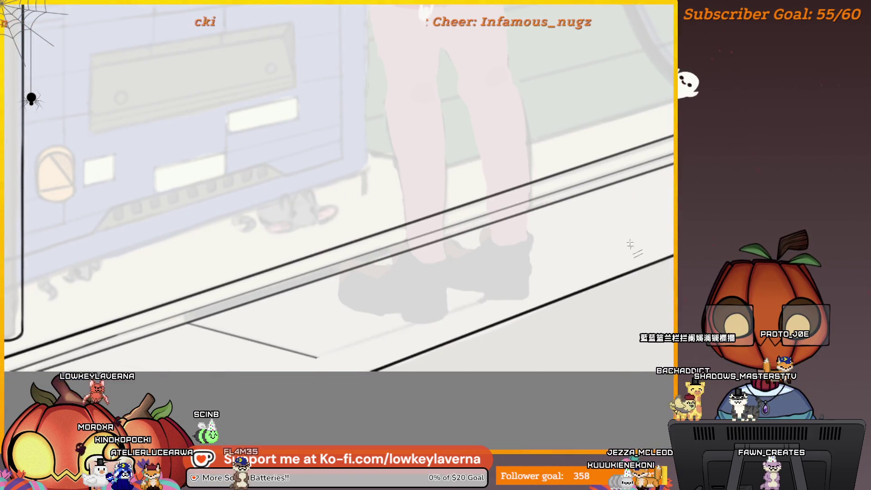
Mirror the canvas horizontally to check the floor tile outline.
key(m)
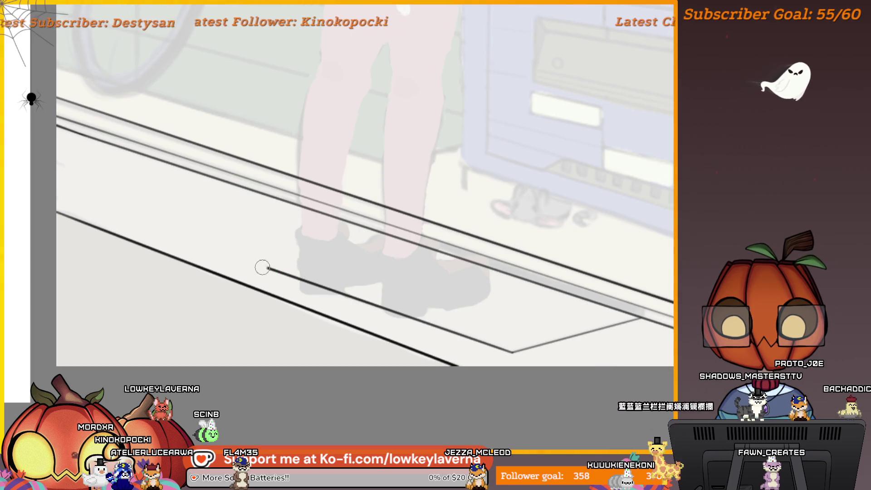
mouse_move(277, 271)
mouse_down()
mouse_move(410, 287)
mouse_move(375, 307)
mouse_move(488, 272)
mouse_up()
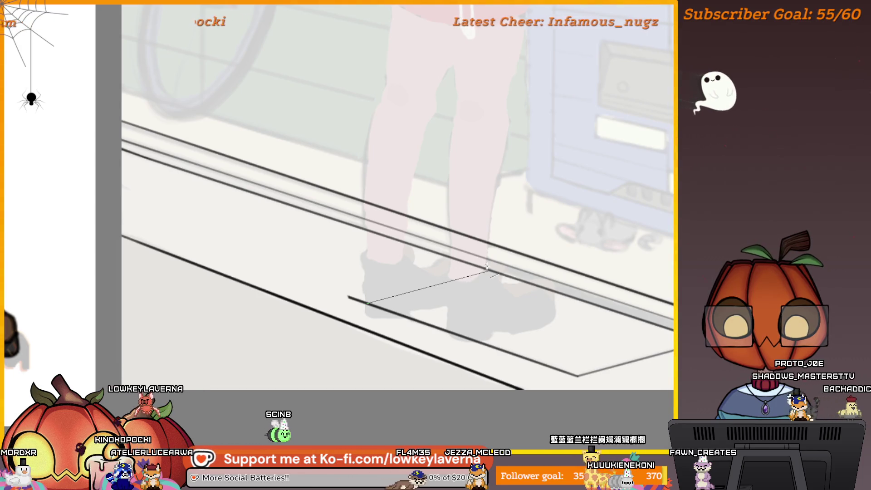
scroll(531, 256, down, 3)
scroll(405, 270, up, 2)
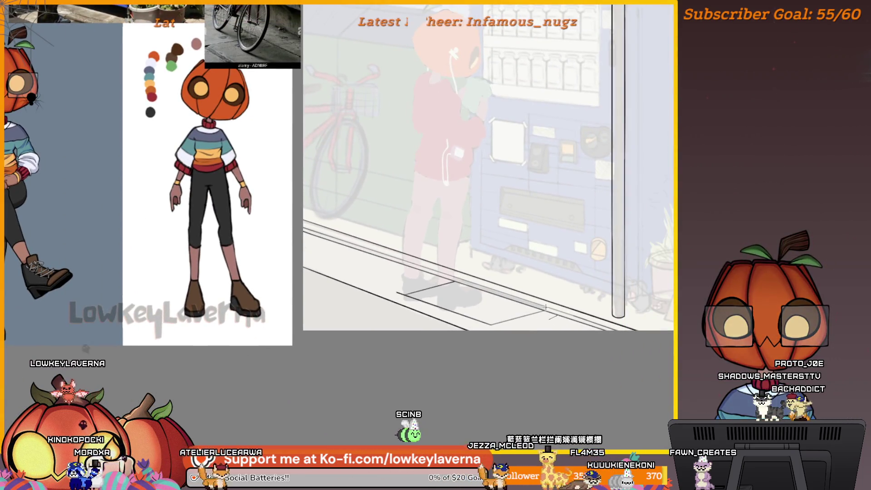
Draw a short stroke capping the floor strip's right end along the rail edge.
scroll(405, 270, up, 4)
drag(386, 233, 399, 239)
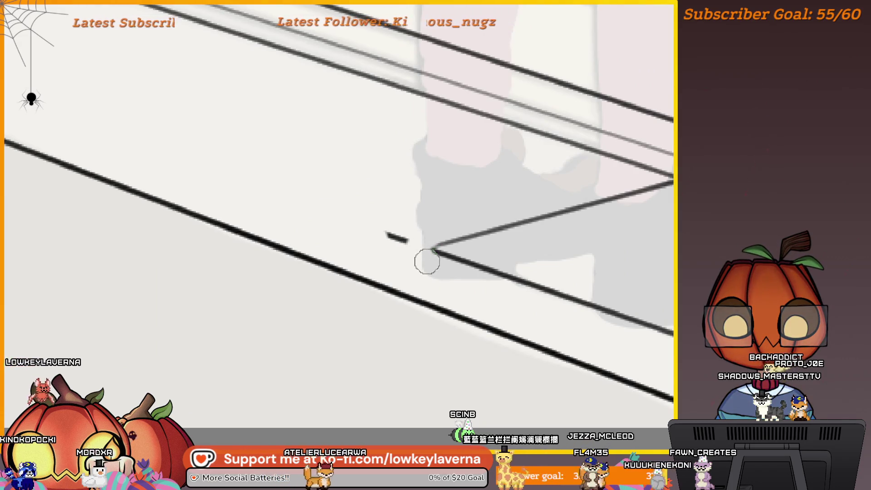
scroll(498, 198, down, 4)
scroll(451, 299, up, 2)
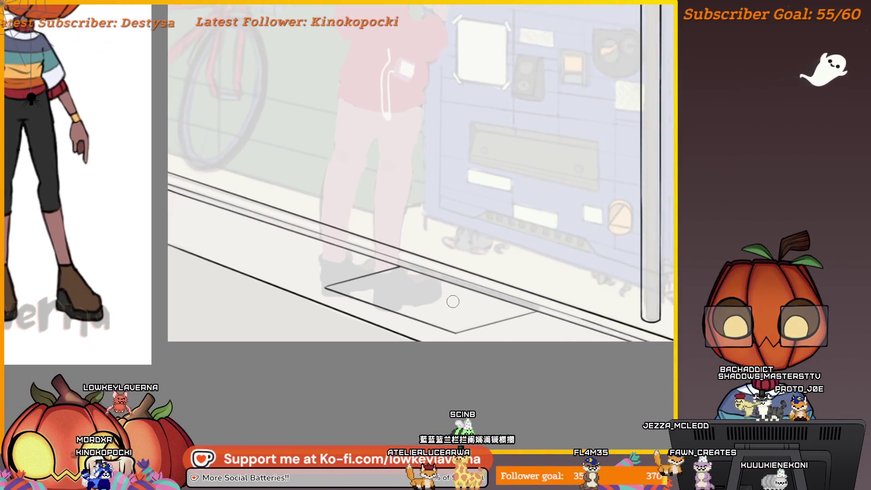
scroll(538, 307, up, 3)
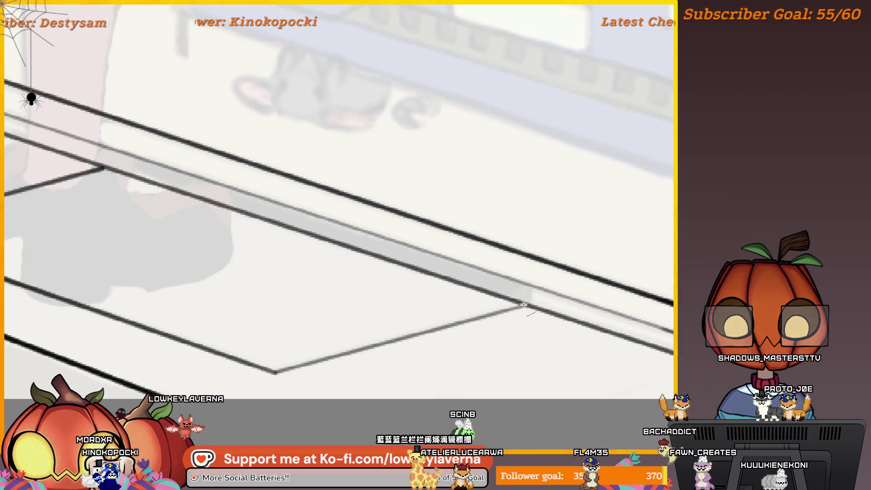
scroll(537, 240, down, 2)
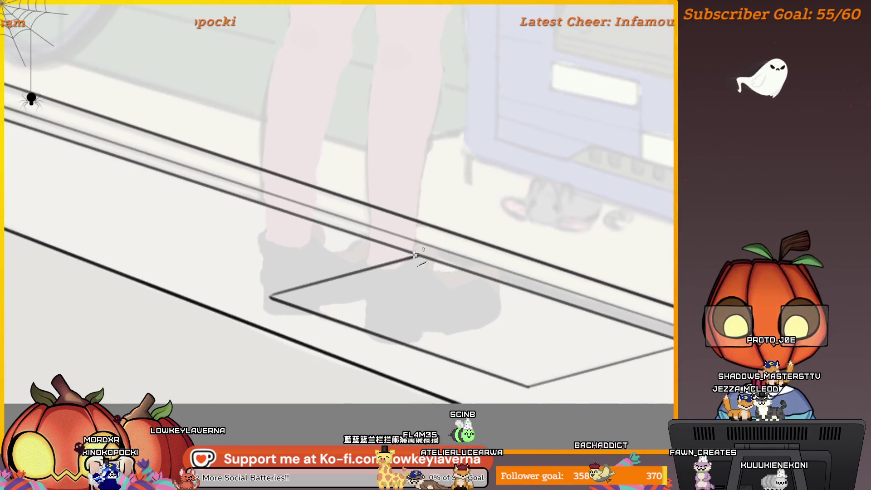
scroll(435, 245, up, 3)
scroll(435, 214, down, 3)
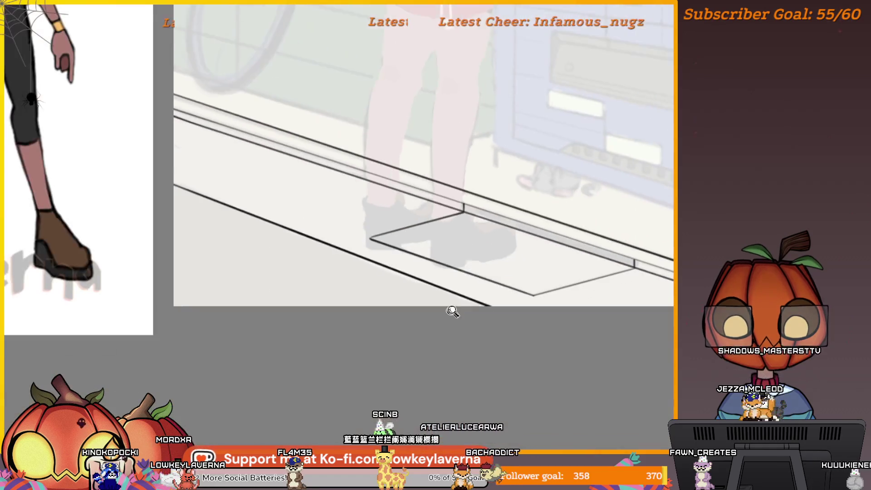
scroll(550, 258, up, 2)
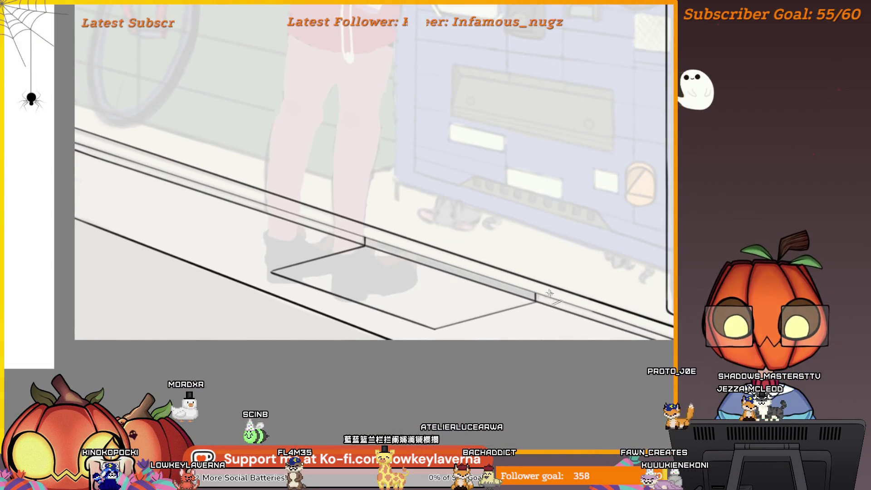
scroll(586, 239, up, 3)
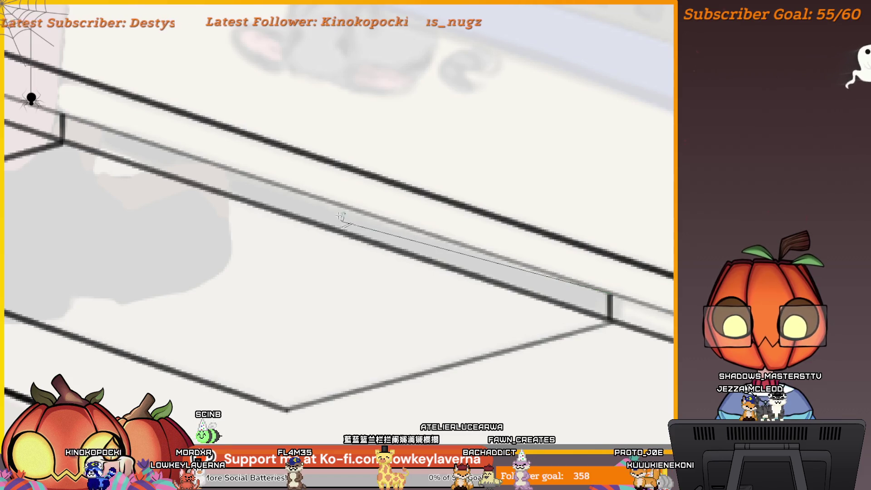
scroll(437, 169, down, 3)
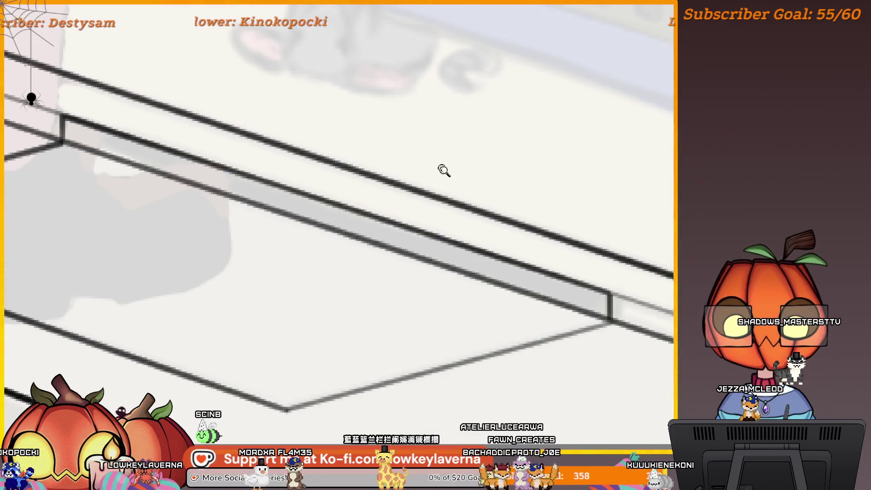
scroll(553, 288, up, 1)
scroll(553, 287, down, 2)
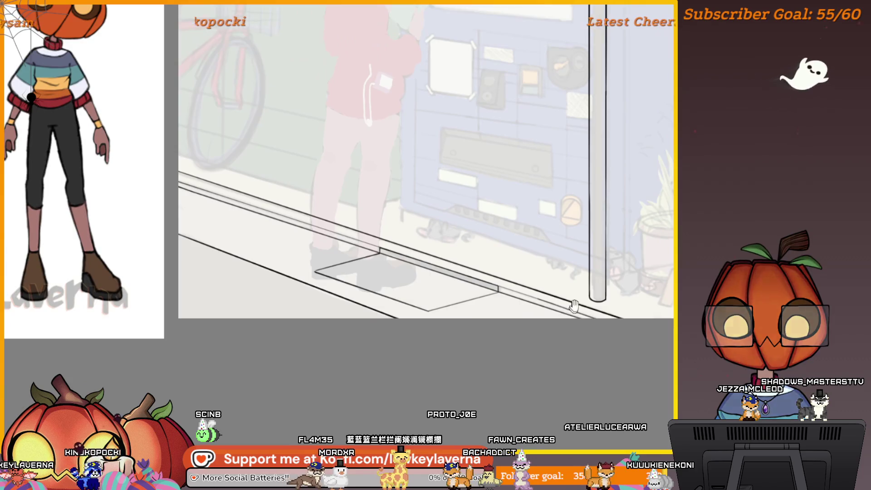
scroll(607, 292, up, 1)
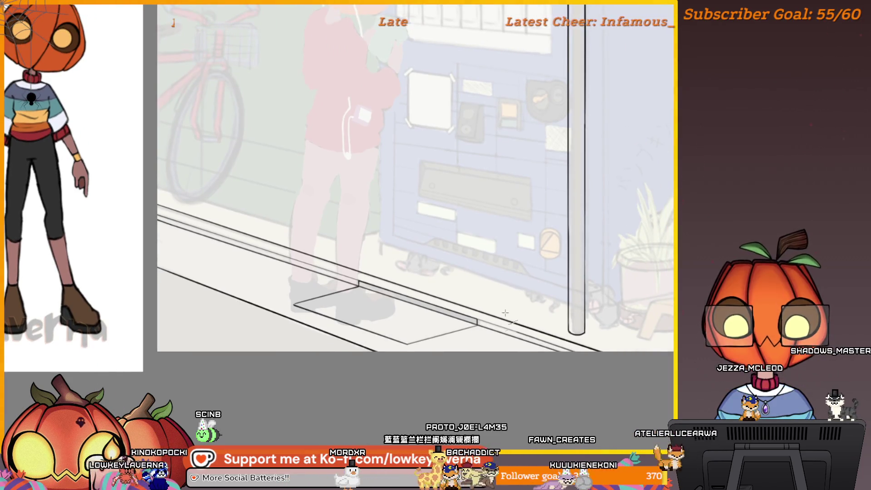
scroll(508, 309, down, 3)
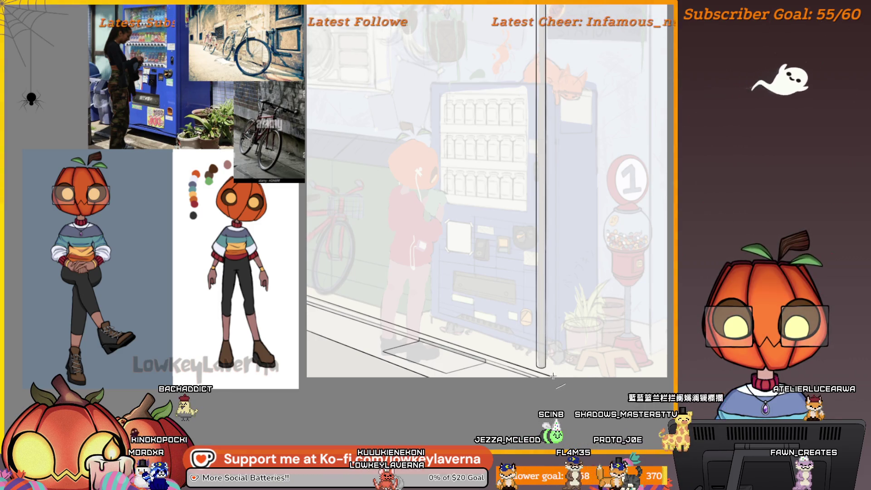
drag(531, 280, 530, 403)
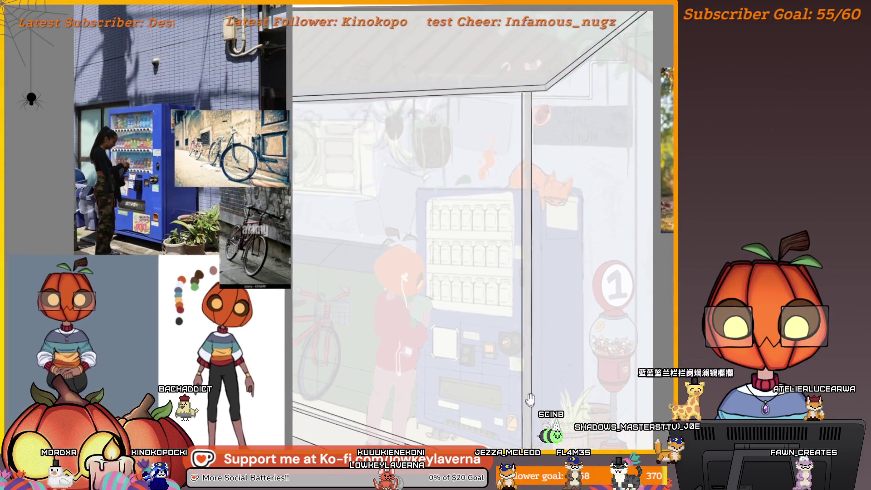
scroll(523, 351, down, 2)
scroll(517, 331, up, 4)
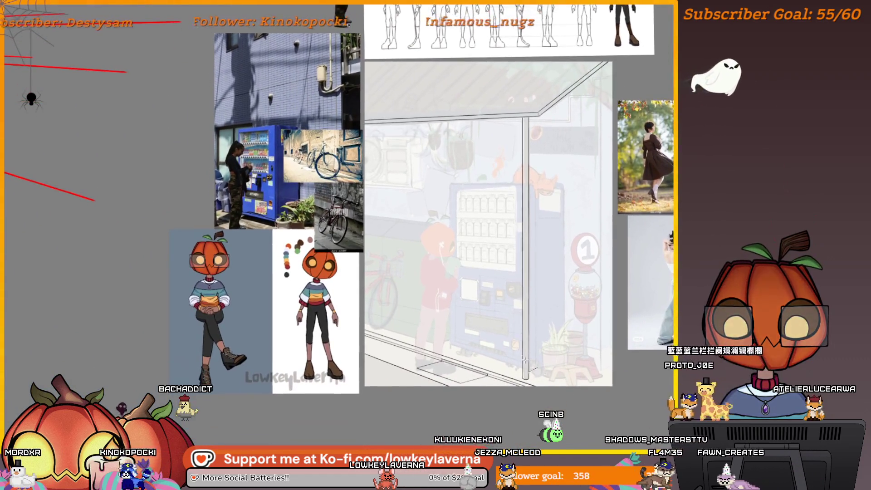
scroll(516, 328, down, 3)
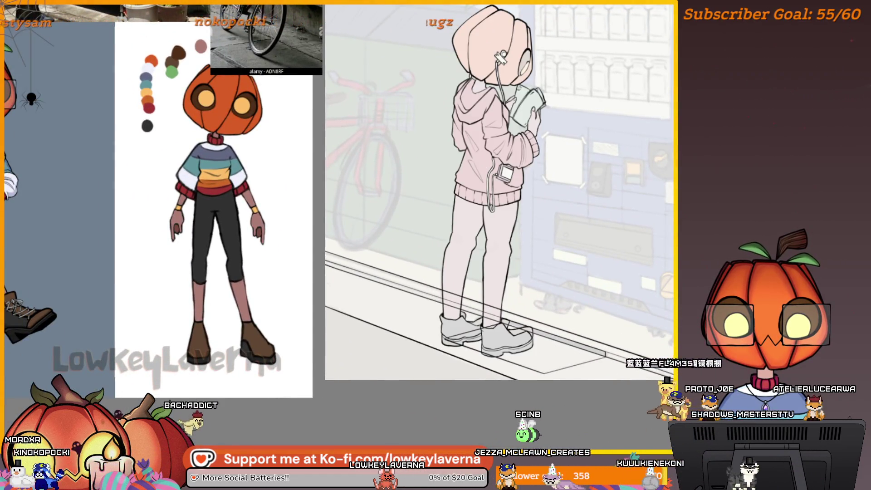
scroll(485, 346, up, 5)
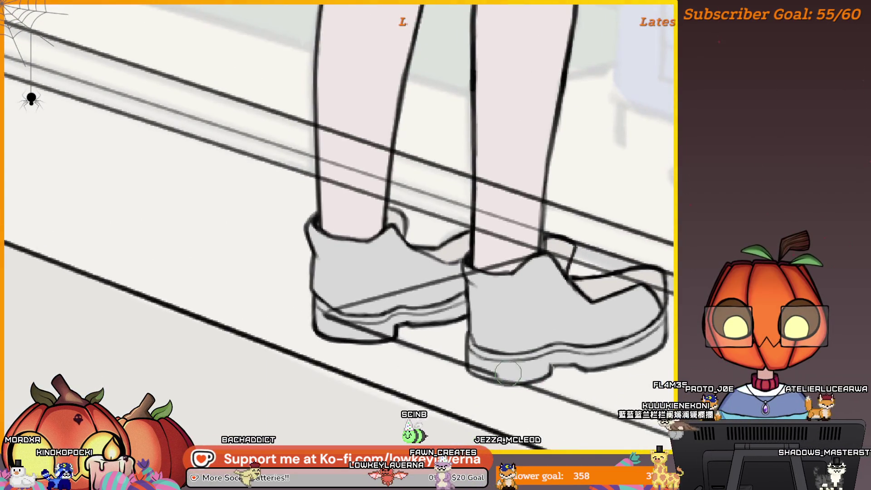
drag(341, 303, 413, 336)
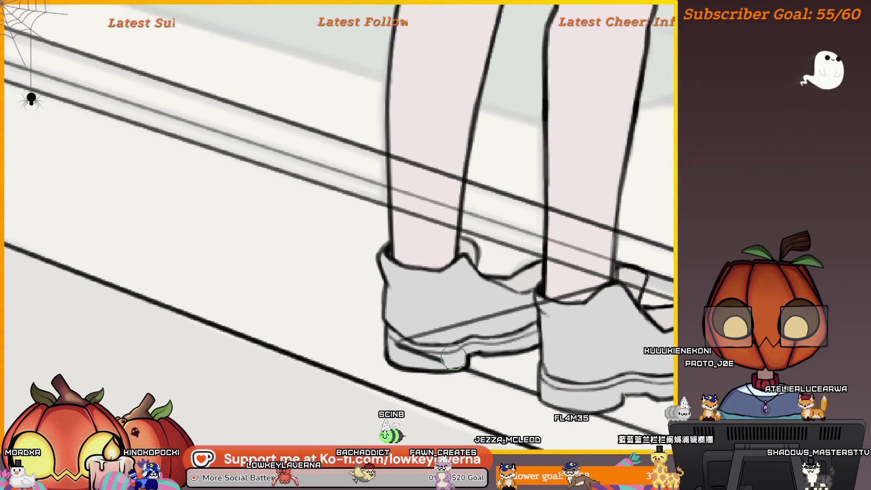
mouse_move(477, 316)
mouse_down()
mouse_move(479, 336)
mouse_move(397, 342)
mouse_up()
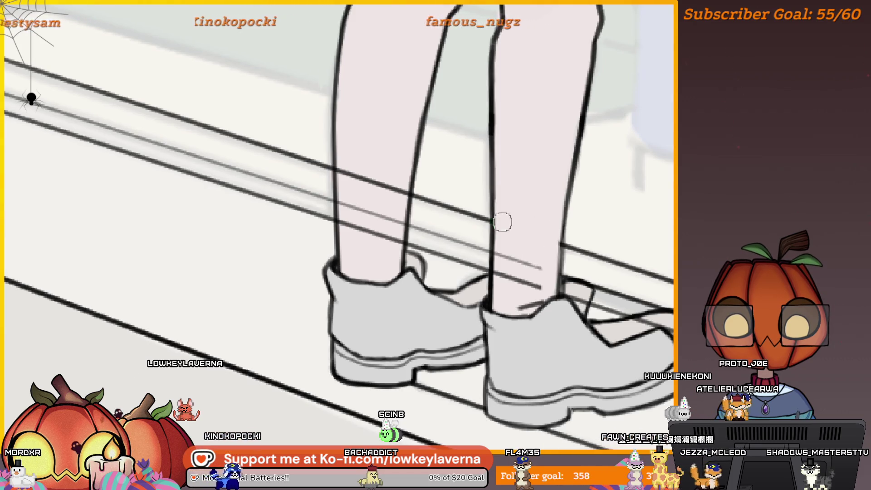
drag(529, 285, 499, 299)
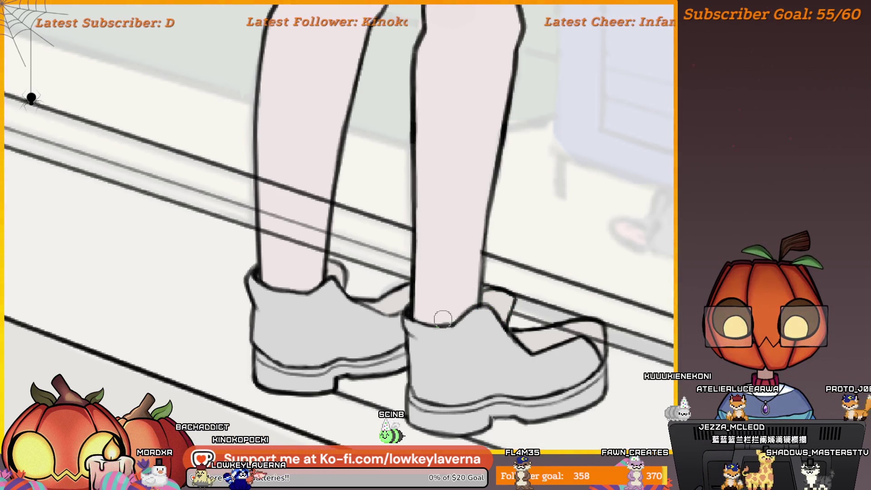
mouse_move(477, 347)
mouse_down()
mouse_move(445, 342)
mouse_move(552, 361)
mouse_move(471, 314)
mouse_move(511, 294)
mouse_up()
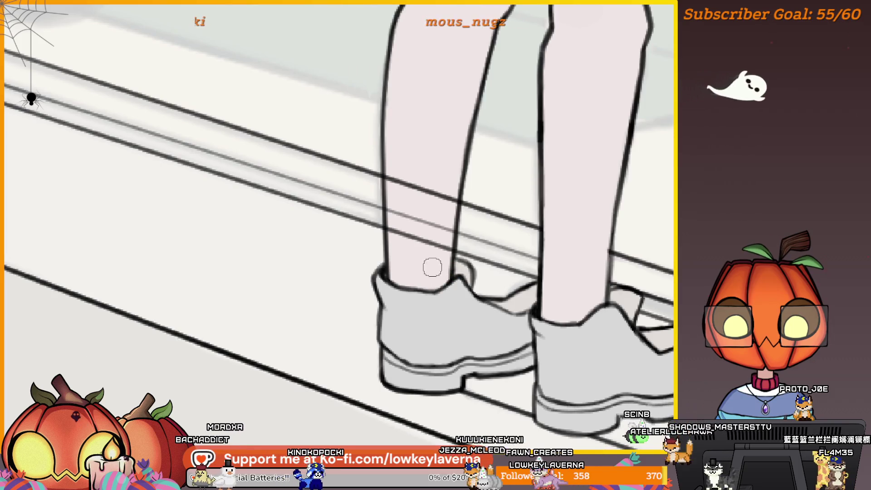
mouse_move(442, 266)
mouse_down()
mouse_move(254, 295)
mouse_move(385, 318)
mouse_move(596, 330)
mouse_move(589, 363)
mouse_up()
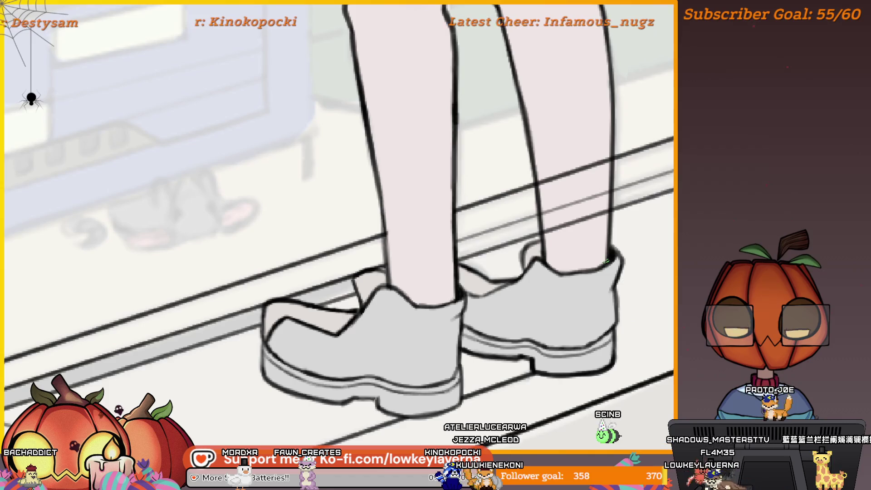
drag(611, 251, 690, 242)
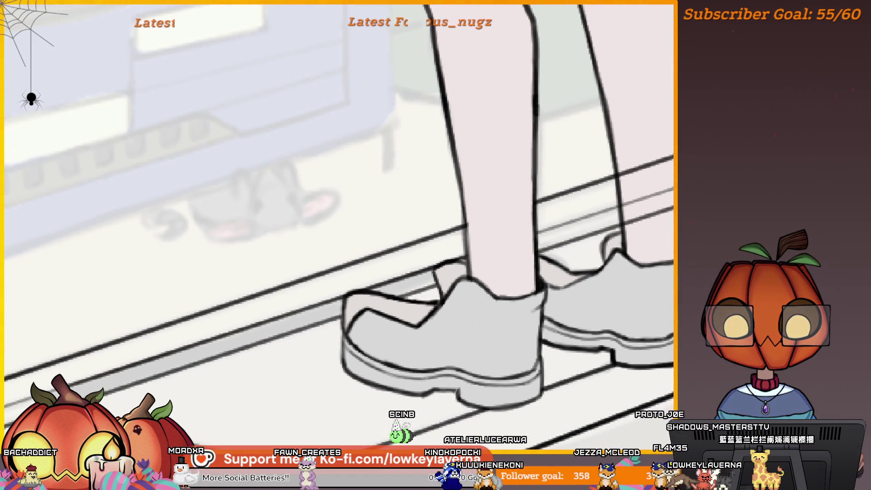
scroll(582, 311, down, 3)
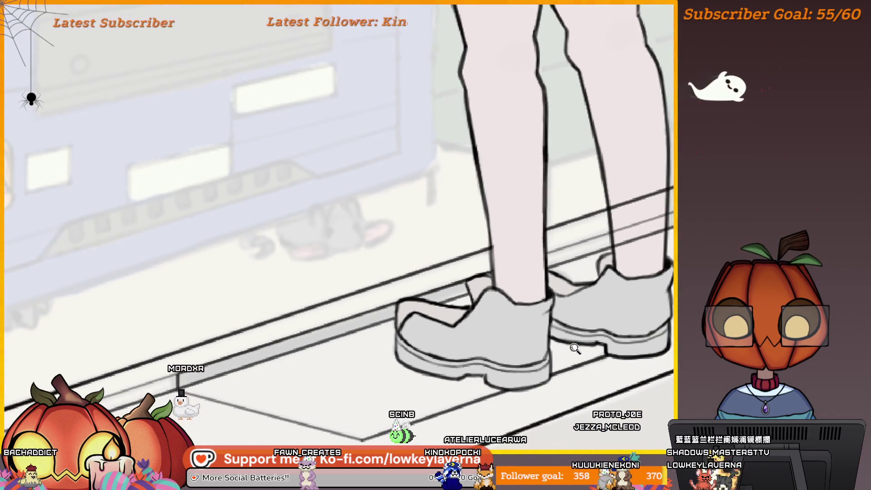
scroll(574, 343, up, 3)
scroll(540, 313, down, 3)
scroll(542, 313, up, 3)
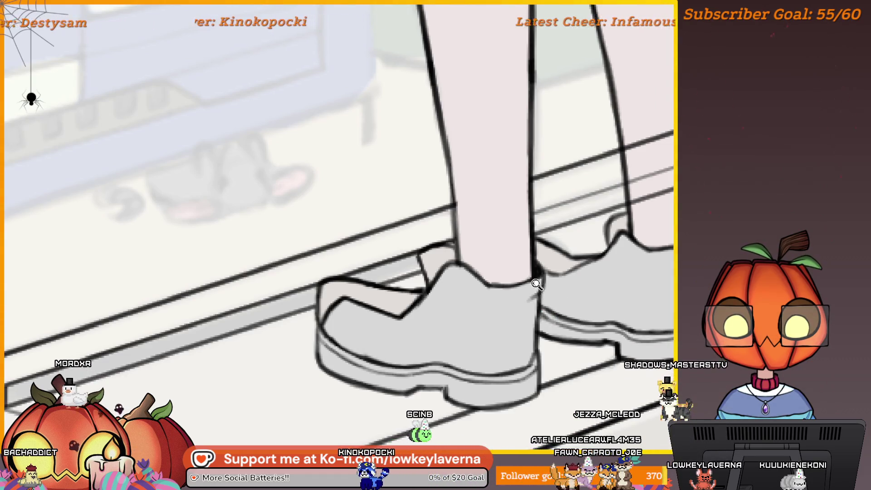
scroll(531, 343, down, 5)
scroll(531, 343, up, 1)
scroll(530, 342, down, 1)
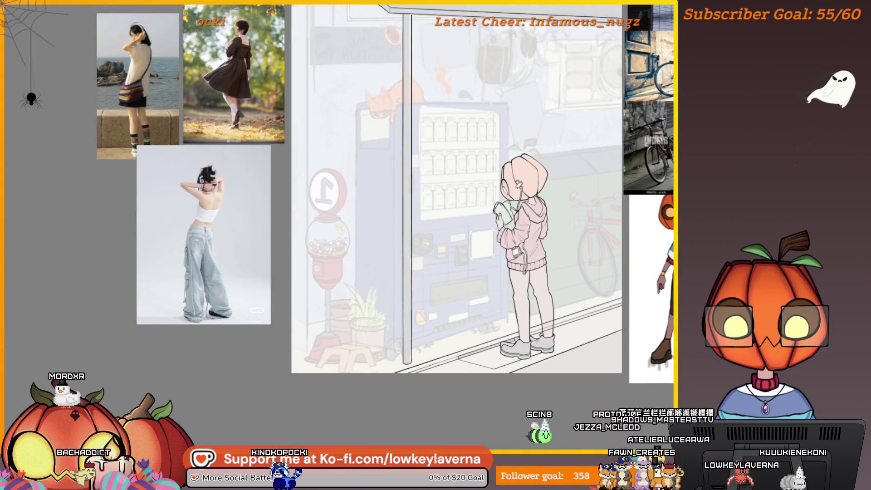
Undo the stray strokes next to the figure's right leg.
scroll(530, 342, up, 3)
scroll(582, 275, up, 6)
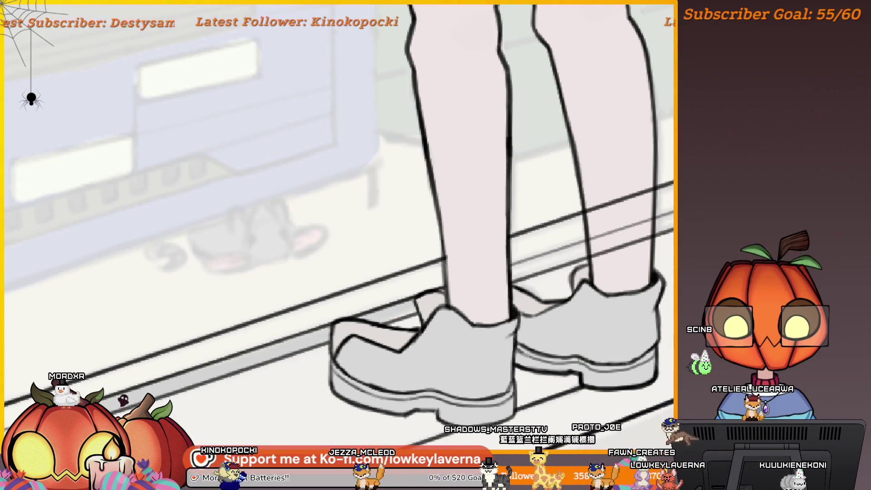
scroll(575, 312, down, 3)
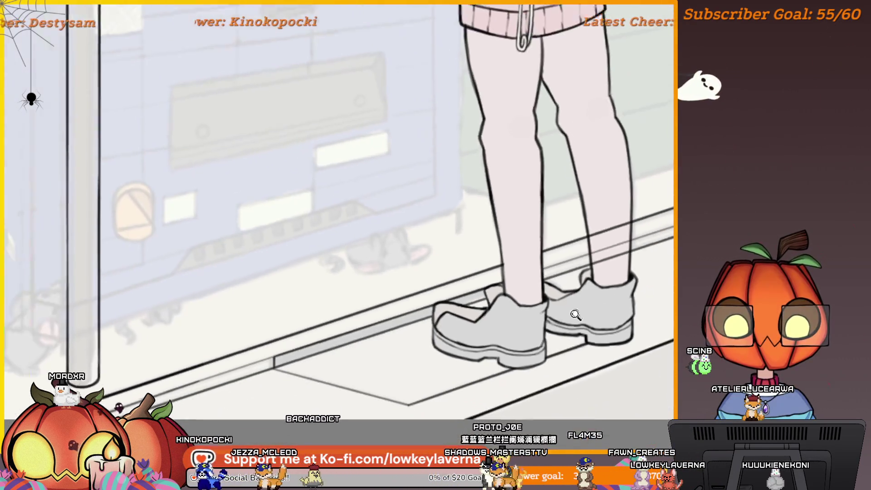
scroll(624, 311, down, 2)
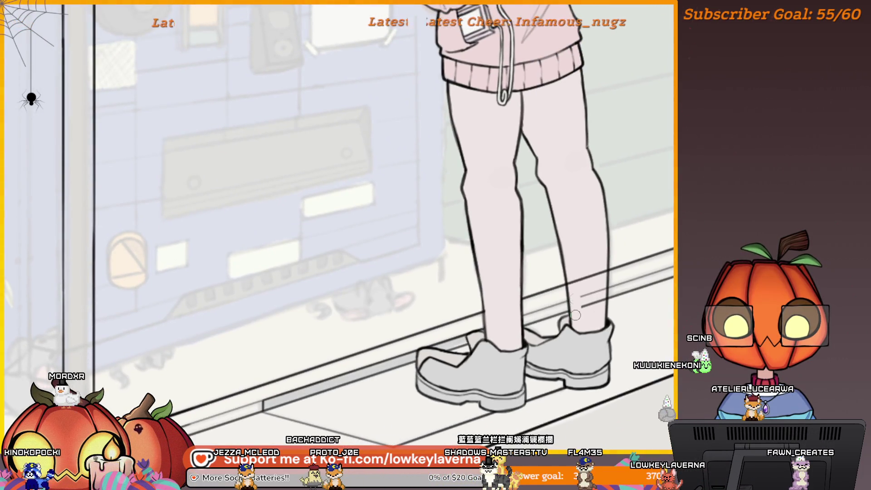
key(ctrl+z)
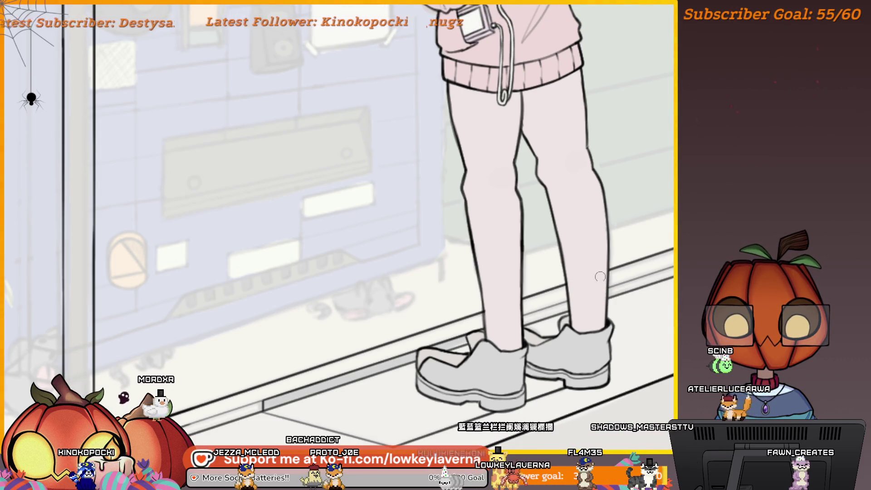
scroll(568, 263, down, 3)
scroll(640, 323, up, 1)
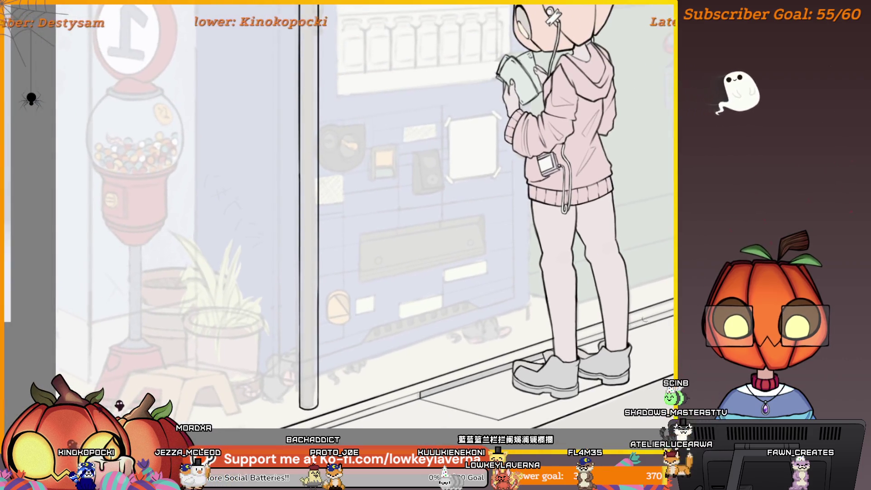
scroll(621, 289, down, 2)
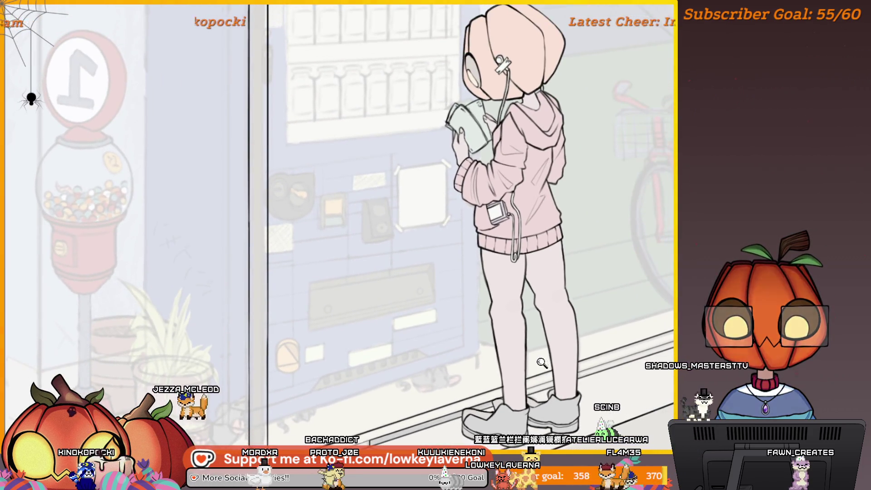
scroll(524, 392, down, 1)
drag(523, 392, 570, 339)
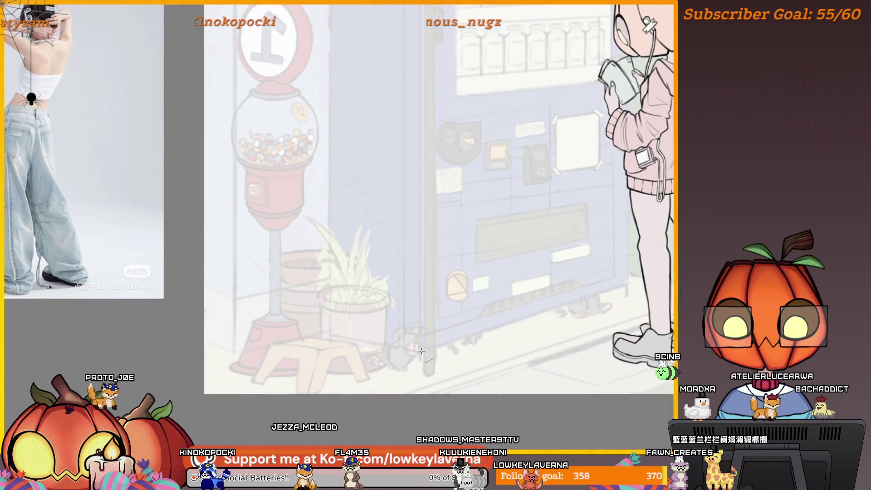
Ink a straight black line along the machine's base and a vertical line up its left edge to the top.
drag(421, 353, 628, 284)
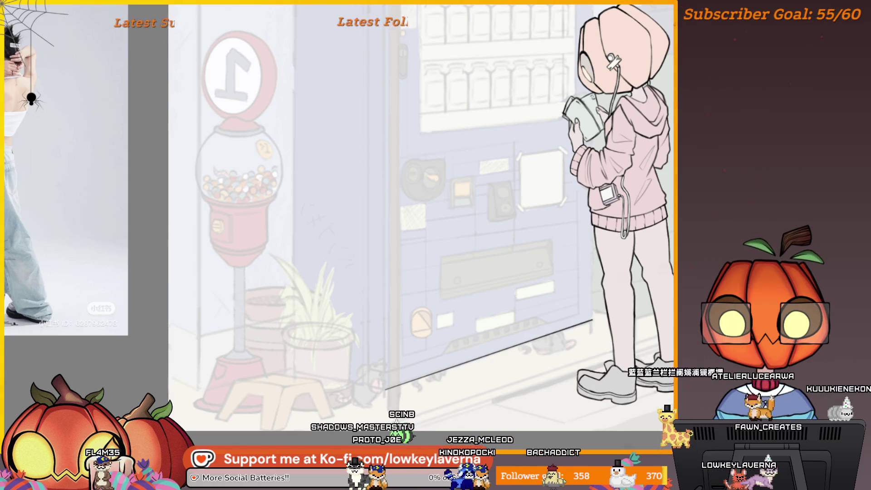
shift+click(386, 107)
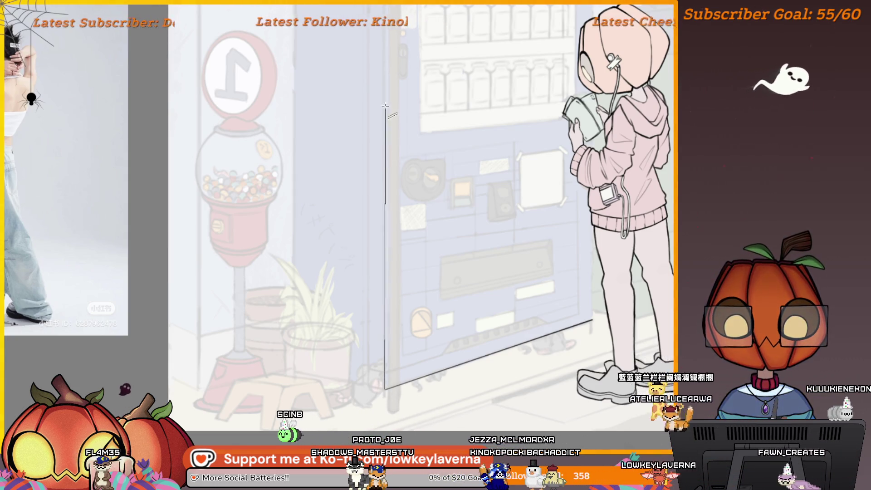
scroll(443, 229, down, 5)
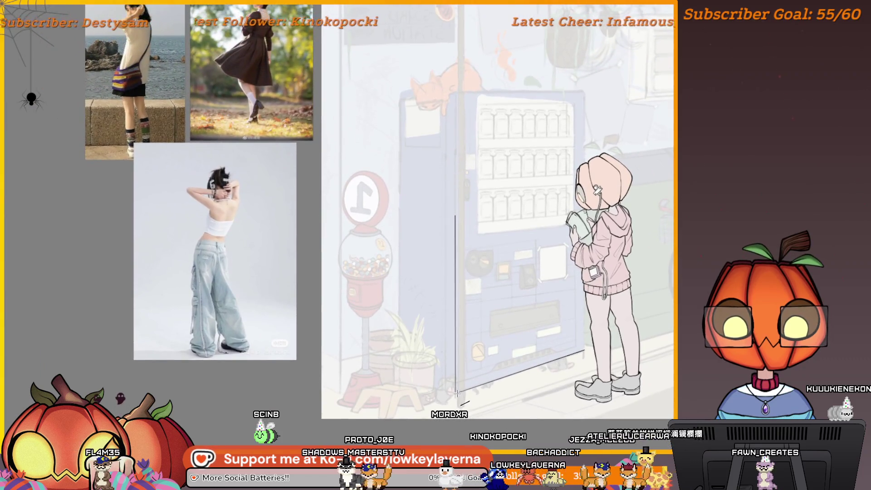
shift+click(458, 105)
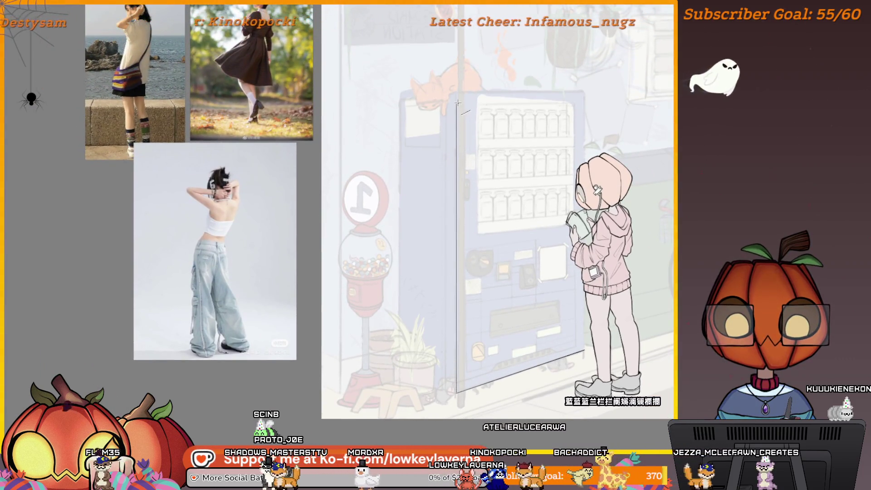
shift+click(457, 91)
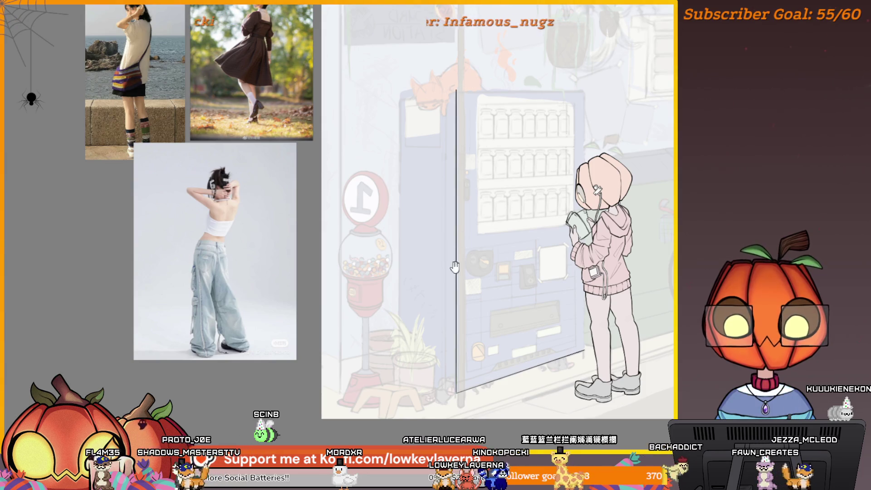
drag(456, 257, 473, 245)
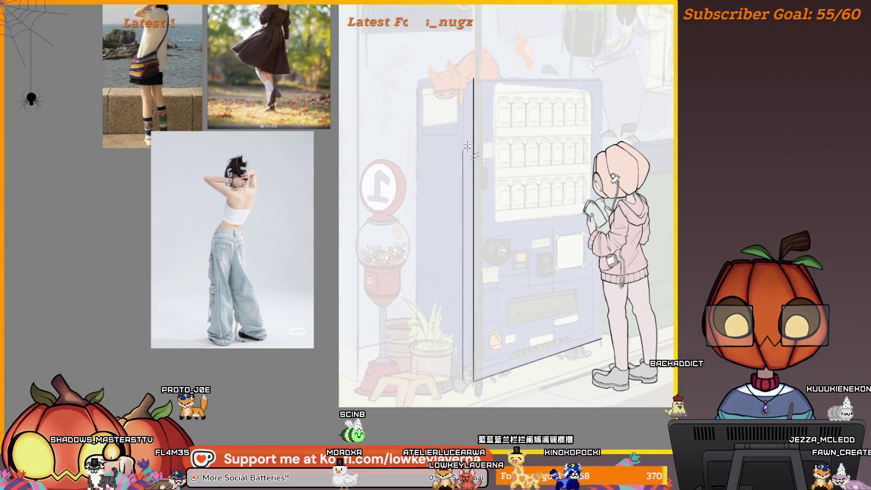
shift+click(472, 72)
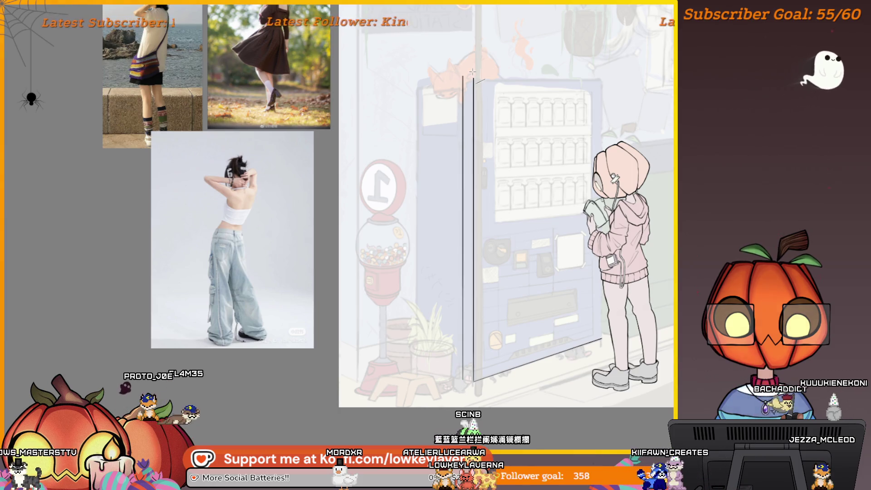
drag(546, 132, 519, 200)
scroll(519, 201, up, 5)
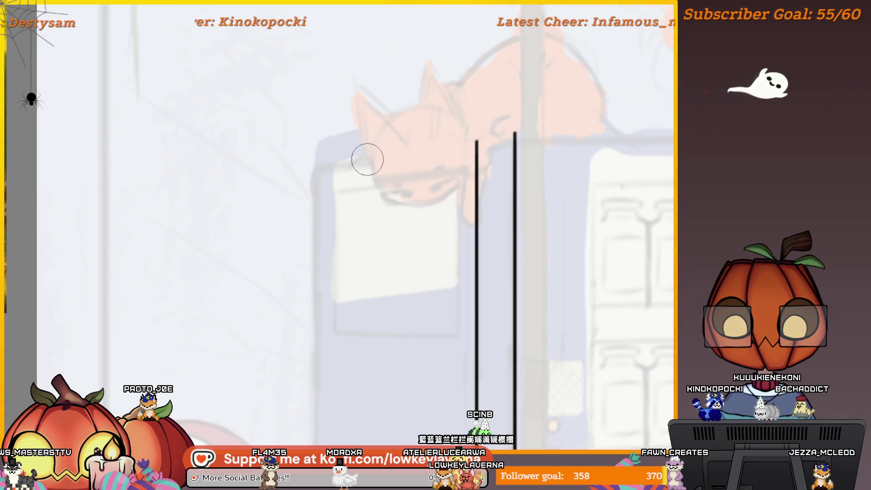
Ink a straight horizontal line across the vending machine's top edge.
scroll(367, 160, right, 10)
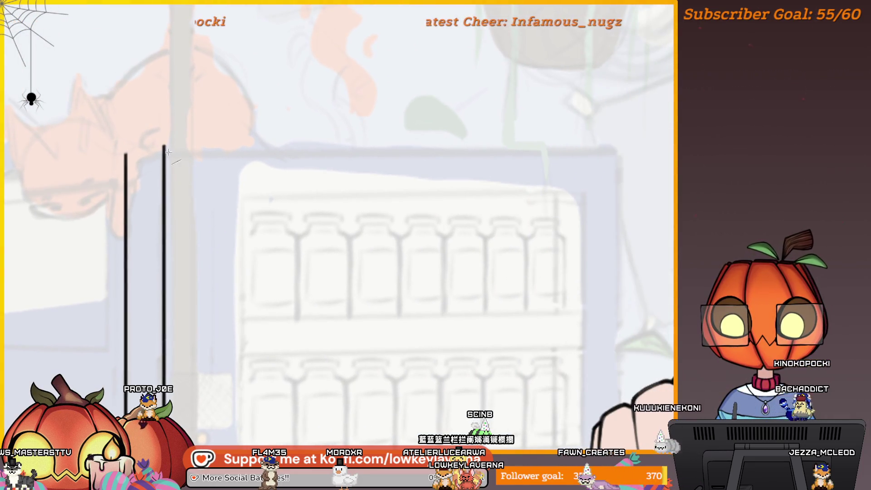
click(613, 152)
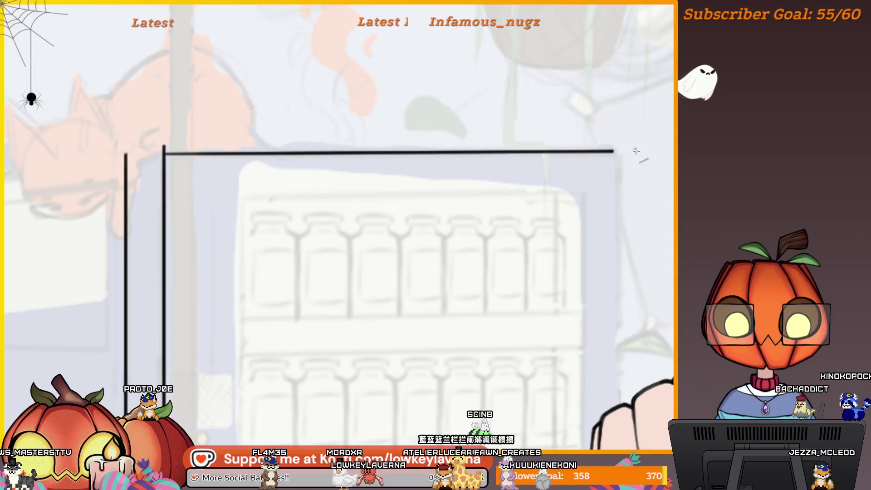
scroll(630, 144, down, 3)
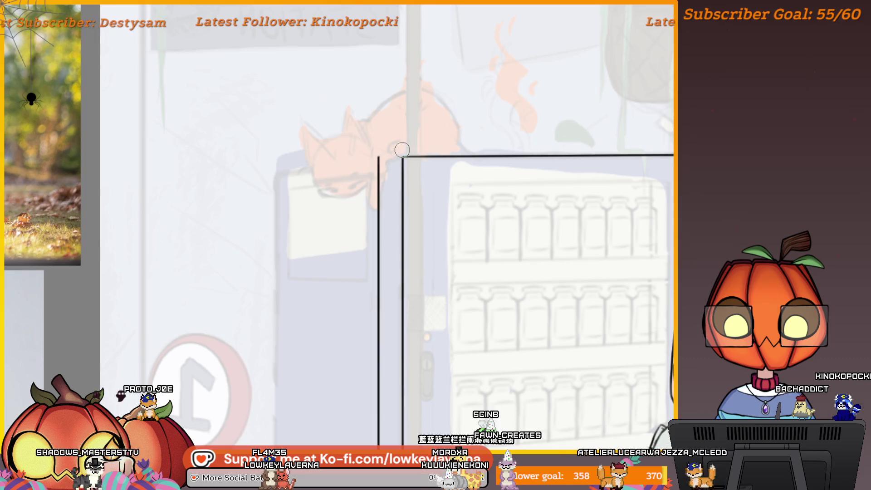
scroll(432, 147, left, 1)
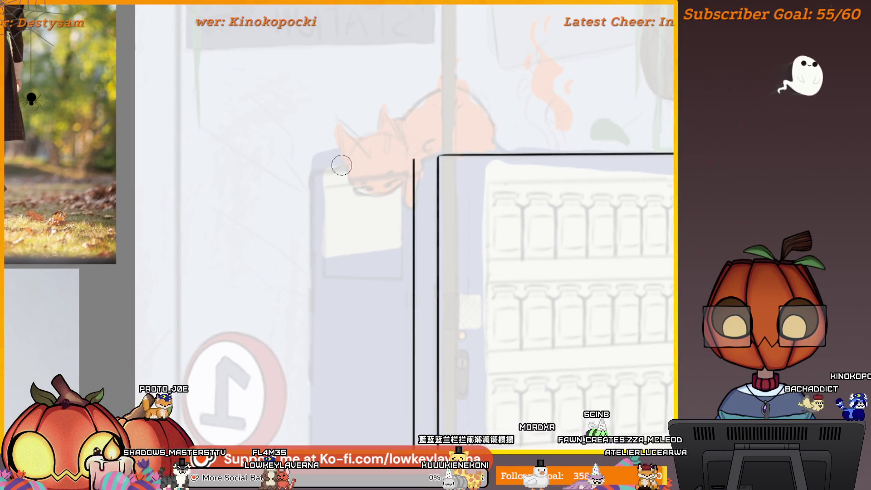
Mirror the canvas and zoom out to frame the whole vending machine and character.
key(m)
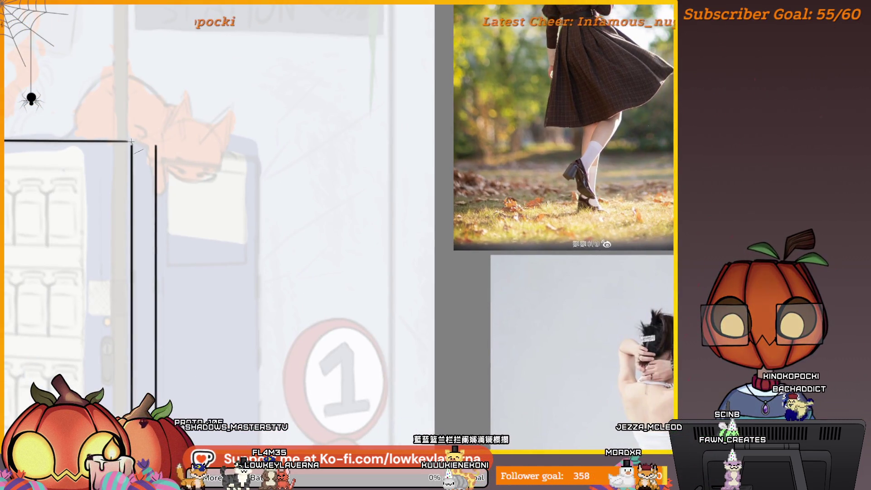
scroll(330, 210, down, 5)
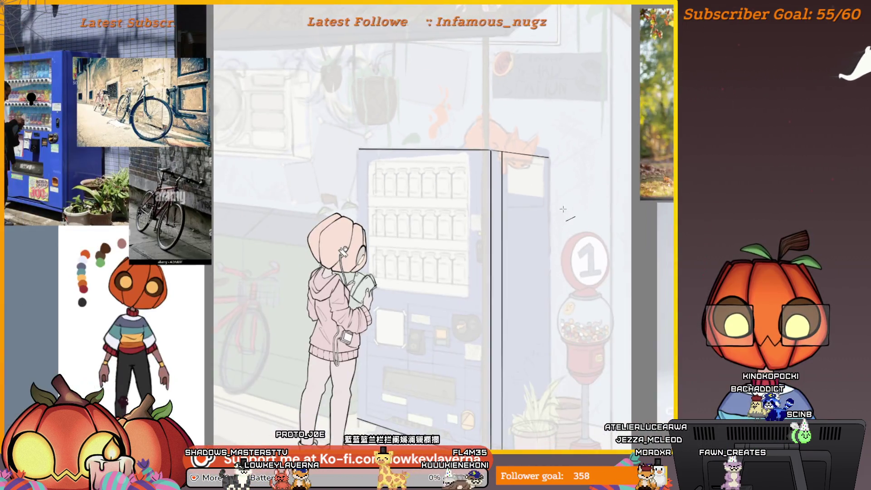
drag(562, 209, 559, 173)
scroll(404, 128, up, 5)
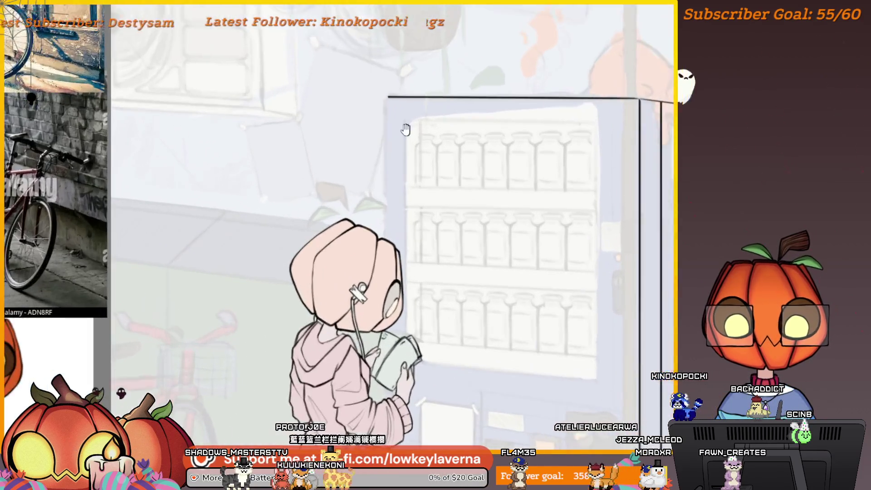
scroll(420, 53, down, 2)
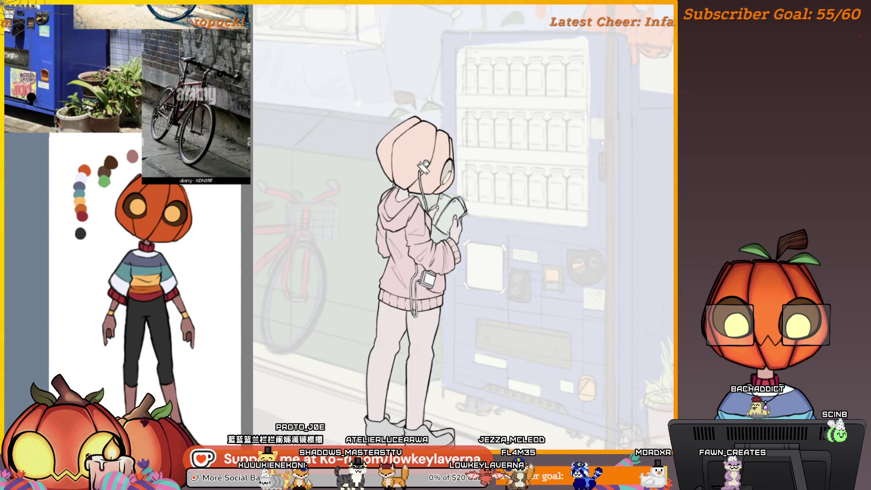
Hide the character's line art and bring the machine's lower corner into view.
key(ctrl+z)
mouse_move(439, 308)
mouse_down()
mouse_move(472, 306)
mouse_move(465, 307)
mouse_up()
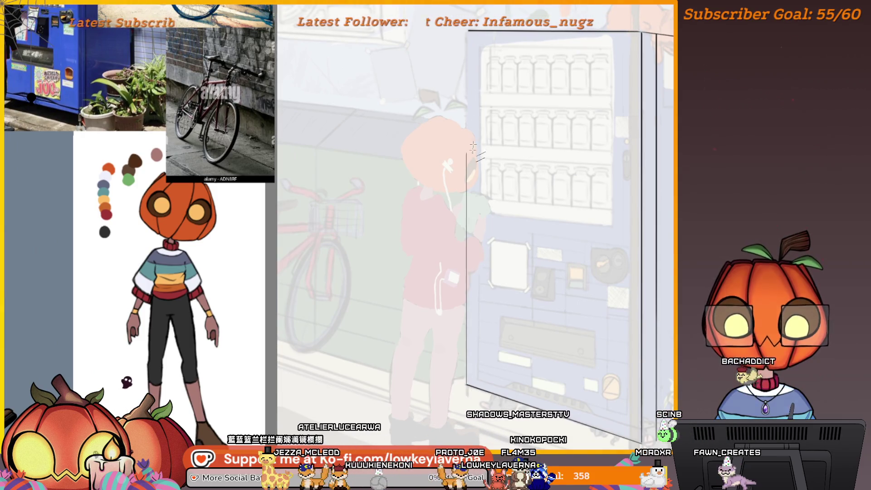
drag(504, 136, 498, 245)
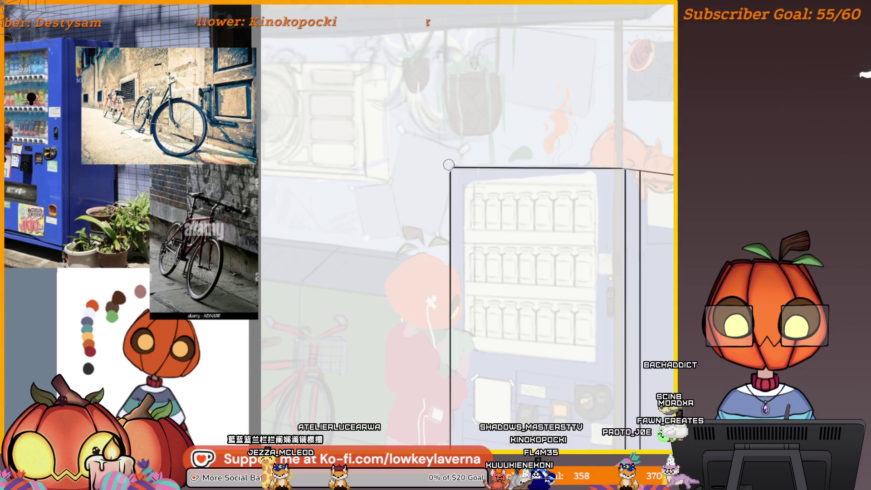
drag(668, 141, 591, 130)
scroll(558, 150, down, 3)
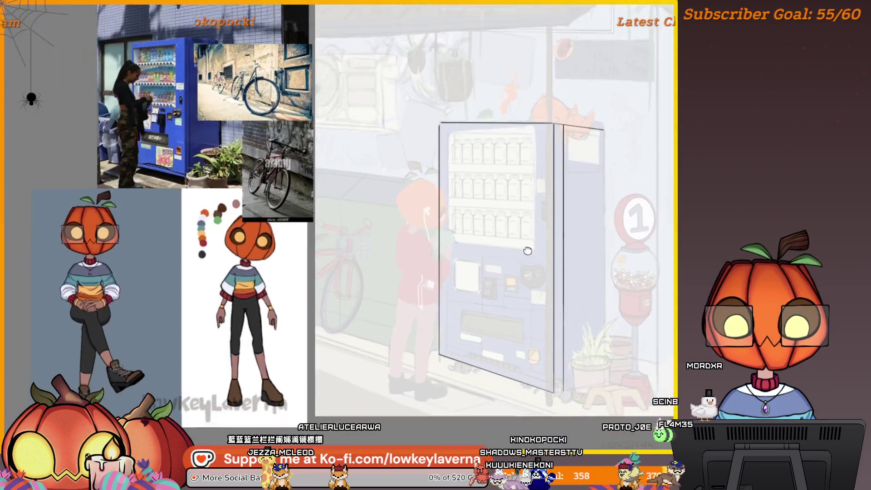
scroll(447, 331, up, 5)
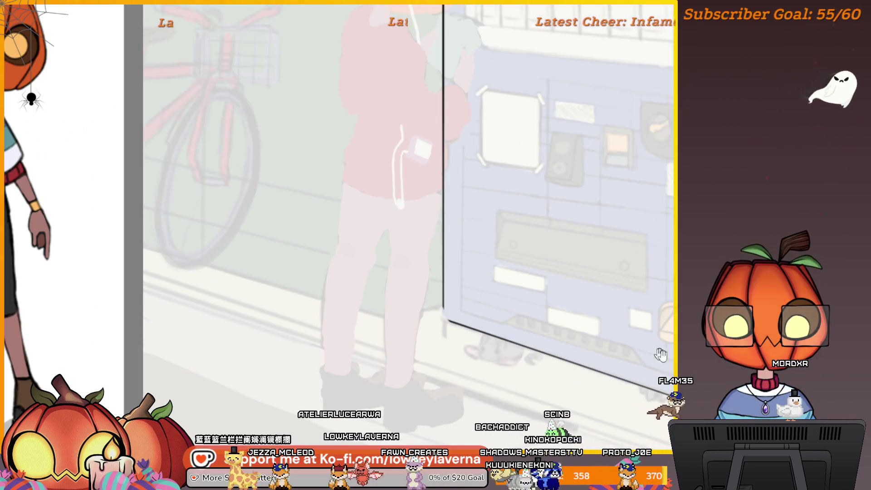
drag(653, 351, 556, 351)
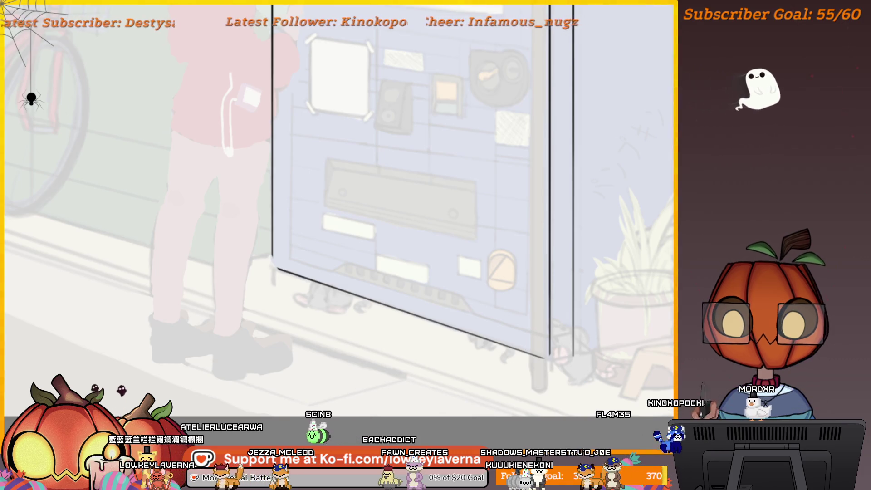
scroll(573, 280, up, 5)
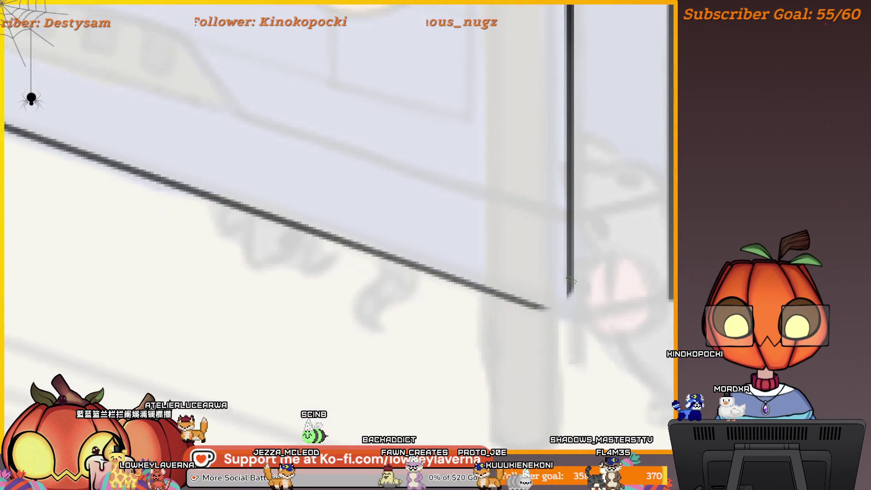
Ink rounded corners at the machine's bottom right, redrawn once, and lower left.
drag(570, 283, 551, 312)
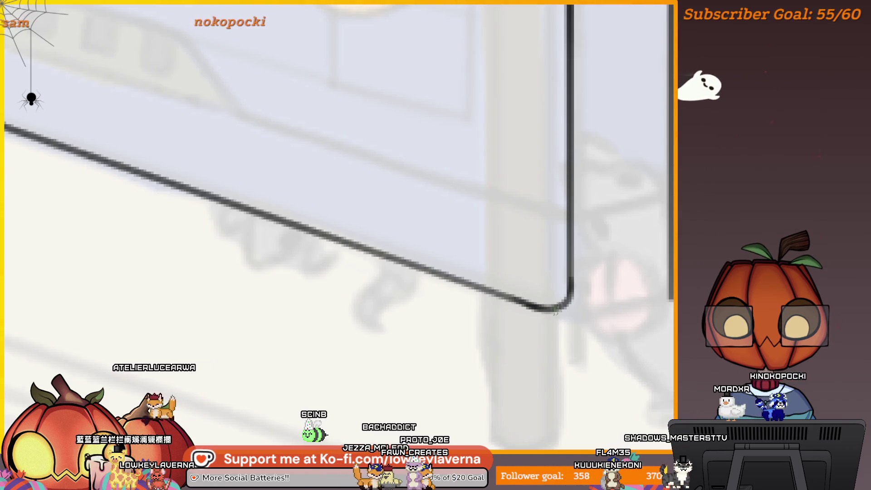
key(ctrl+z)
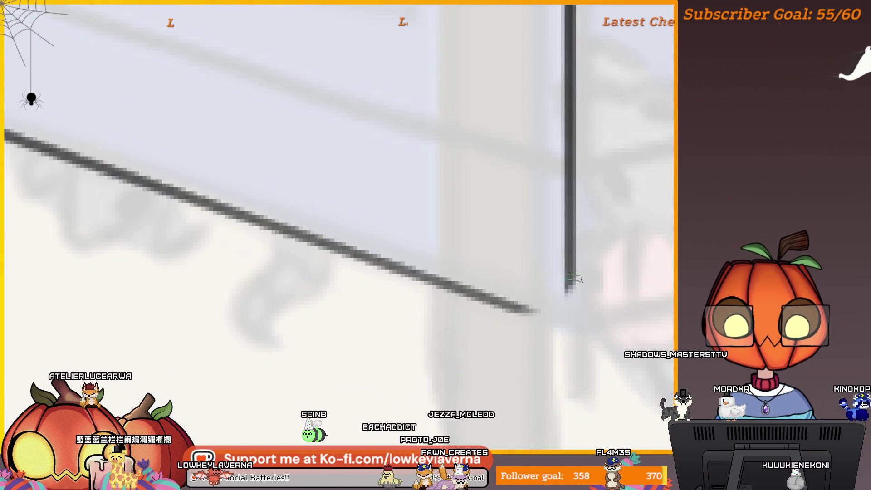
drag(572, 282, 536, 312)
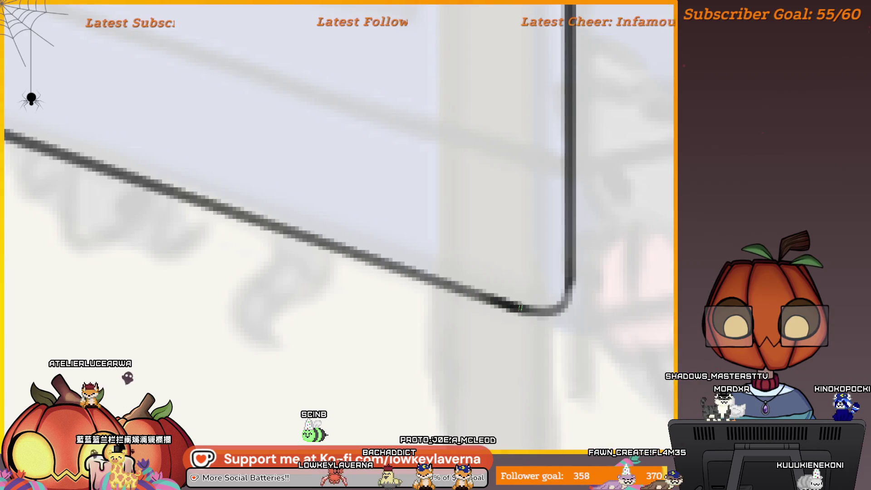
mouse_move(466, 272)
mouse_down()
mouse_move(389, 228)
mouse_move(542, 321)
mouse_move(427, 284)
mouse_move(331, 266)
mouse_move(361, 303)
mouse_up()
drag(321, 222, 374, 309)
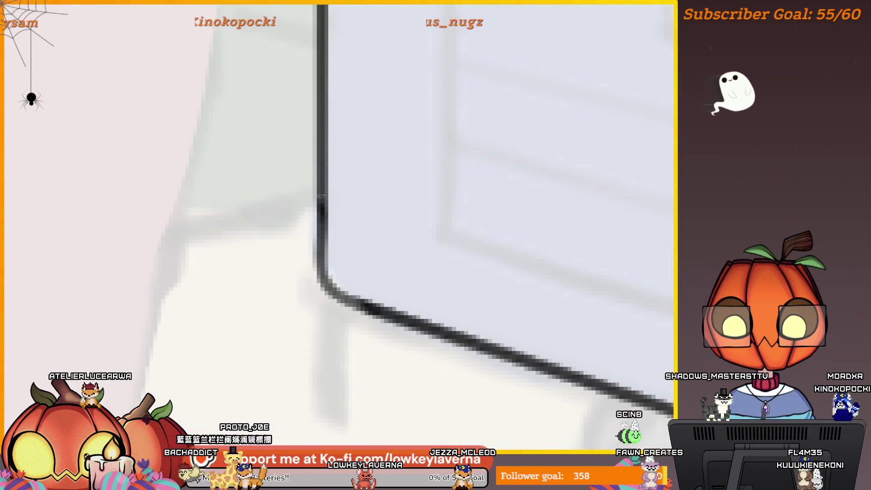
Draw a rounded top-left corner on the box, then undo it to retry.
scroll(398, 326, down, 5)
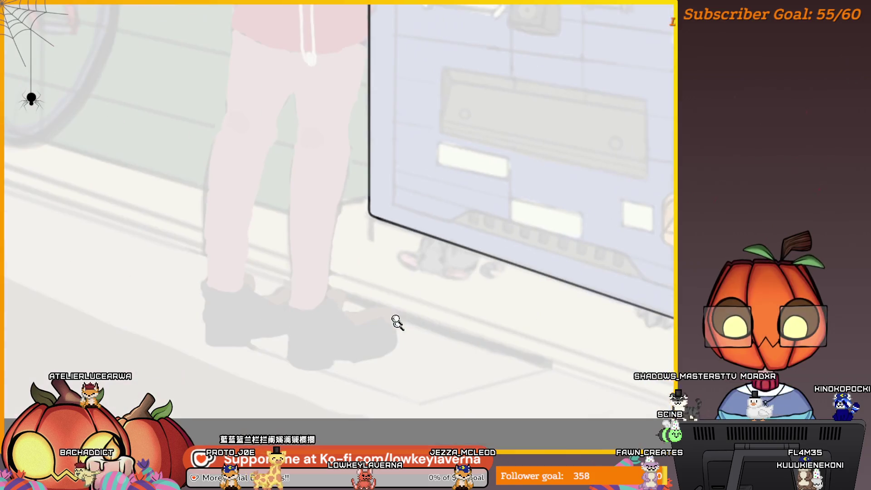
scroll(400, 327, up, 4)
scroll(383, 347, down, 3)
scroll(397, 371, up, 6)
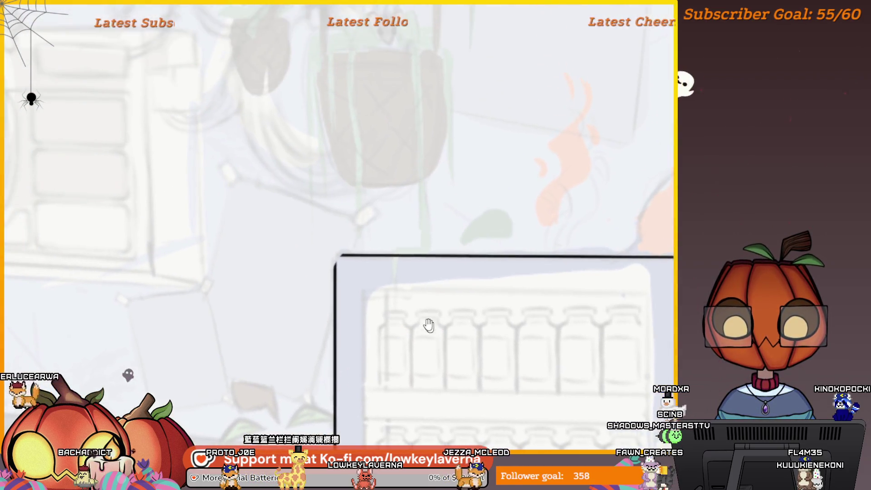
drag(372, 186, 320, 245)
key(ctrl+z)
Redraw the rounded top-left corner of the vending machine outline.
drag(369, 186, 319, 262)
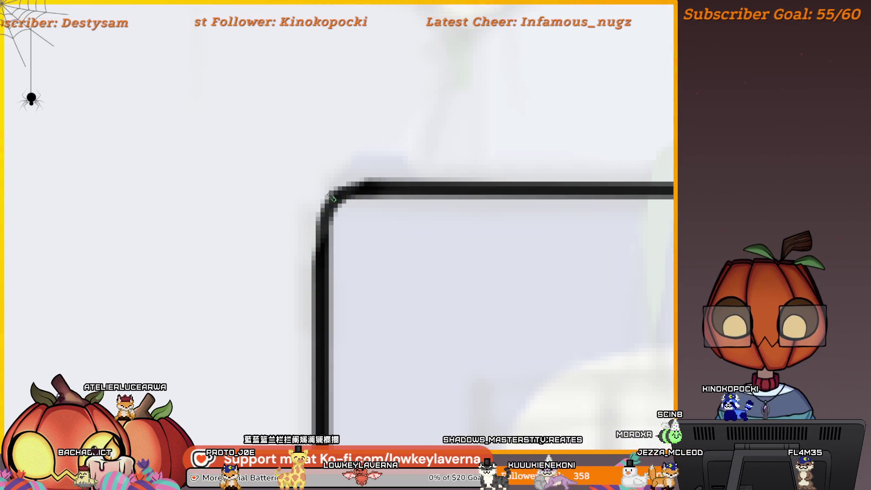
scroll(385, 272, down, 4)
scroll(531, 122, up, 5)
scroll(523, 225, up, 1)
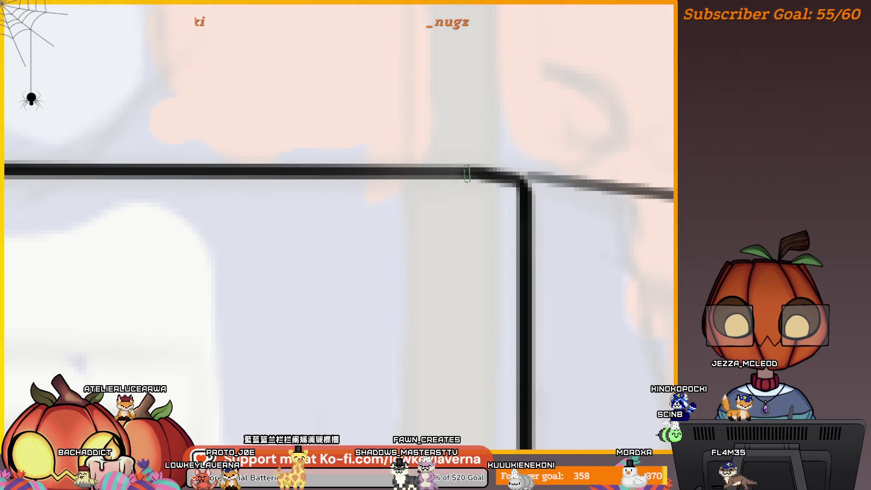
scroll(530, 156, down, 1)
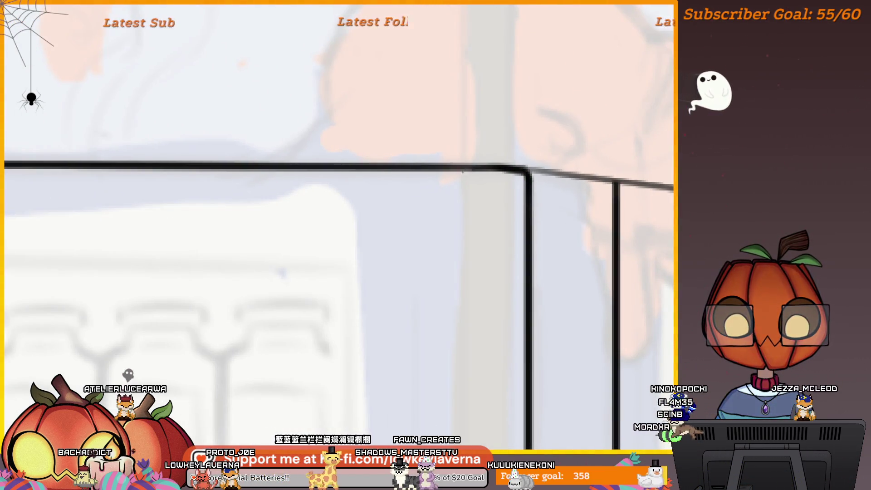
Mirror the canvas and erase the overshooting stretch of the diagonal top line.
drag(626, 166, 585, 213)
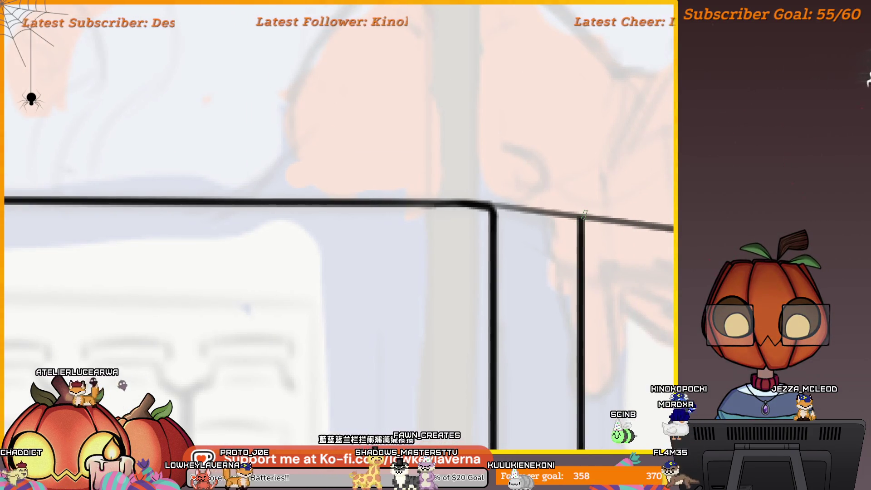
key(m)
mouse_move(172, 272)
mouse_down()
mouse_move(511, 167)
mouse_move(475, 223)
mouse_up()
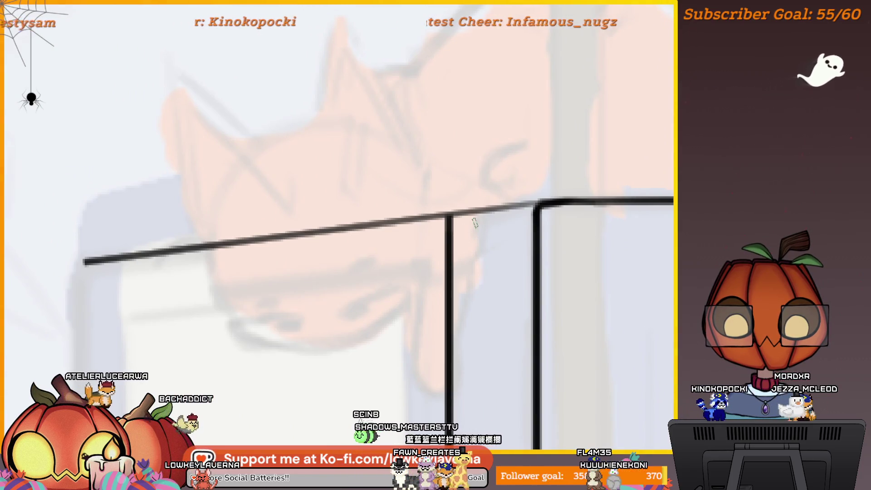
click(452, 201)
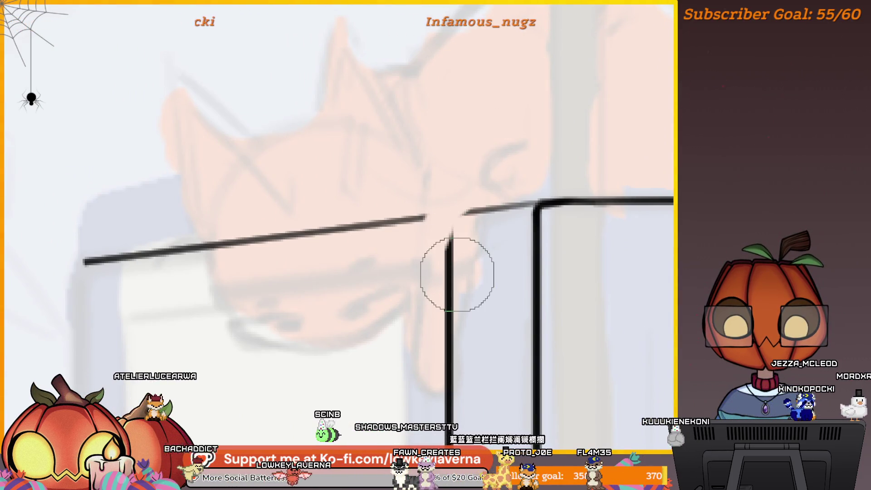
click(458, 258)
Ink a rounded corner joining the side and top, and retrace the top edge as a solid dark line.
mouse_move(424, 222)
mouse_down()
mouse_move(463, 172)
mouse_move(522, 163)
mouse_up()
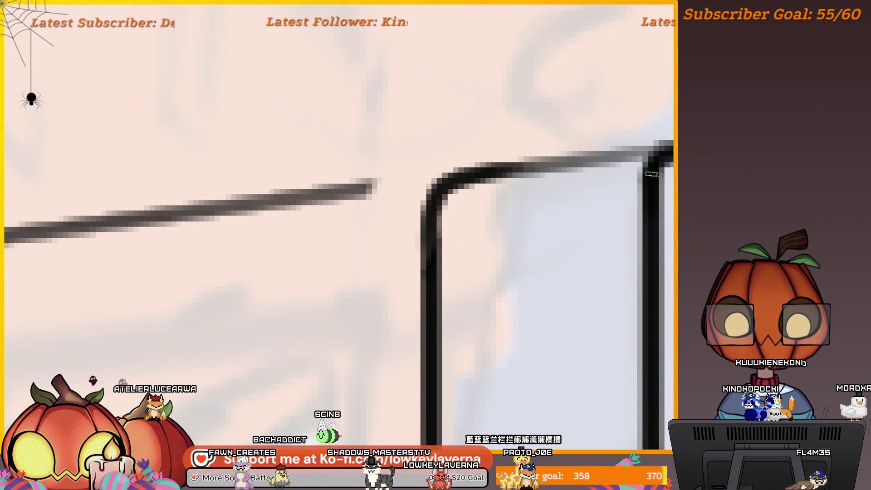
drag(595, 156, 445, 180)
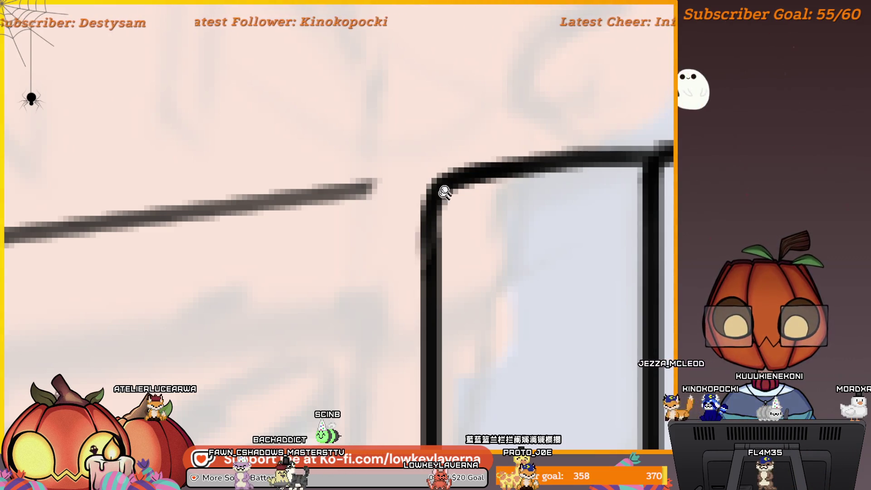
scroll(573, 160, down, 3)
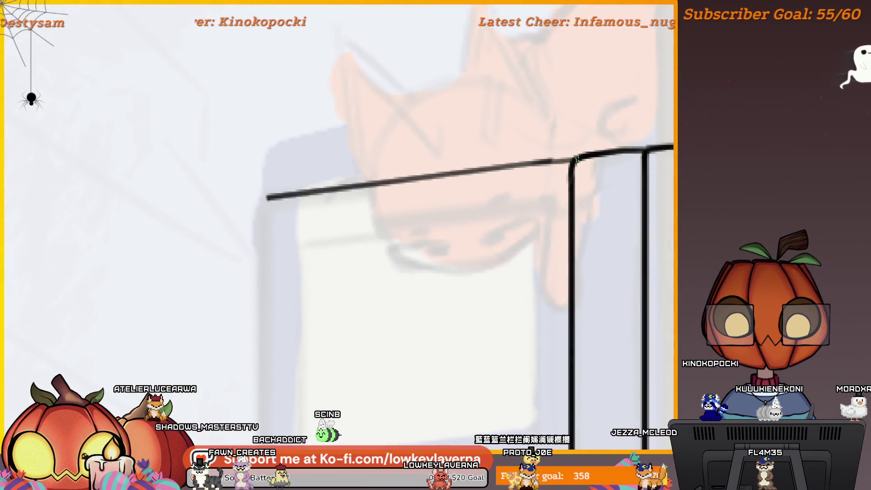
mouse_move(538, 164)
mouse_down()
mouse_move(409, 189)
mouse_move(374, 145)
mouse_up()
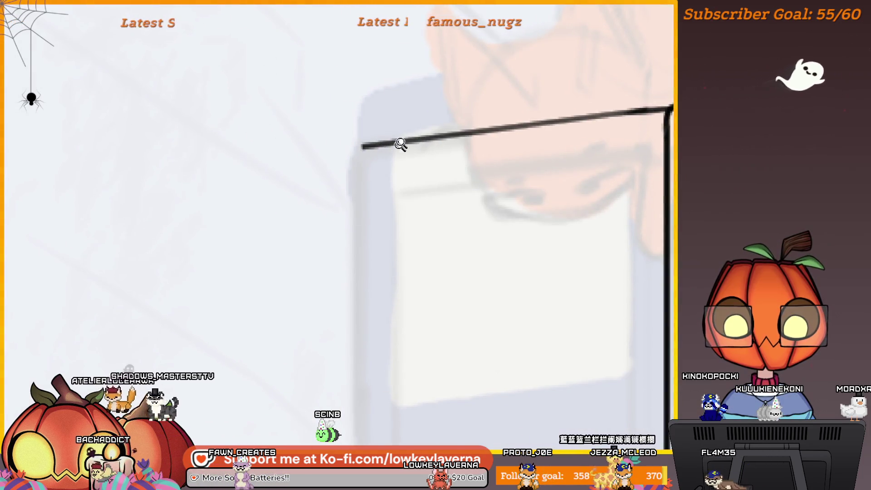
scroll(413, 156, down, 3)
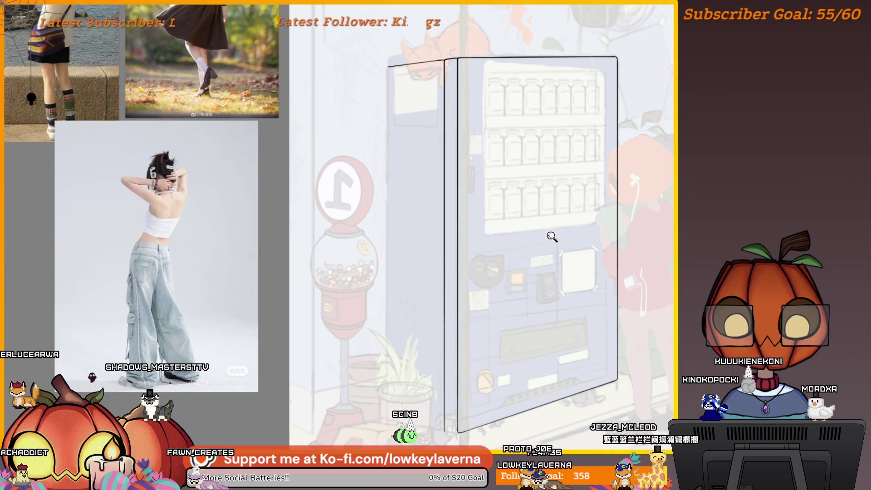
Draw a long straight black line down the door edge to the machine's base.
scroll(552, 239, down, 2)
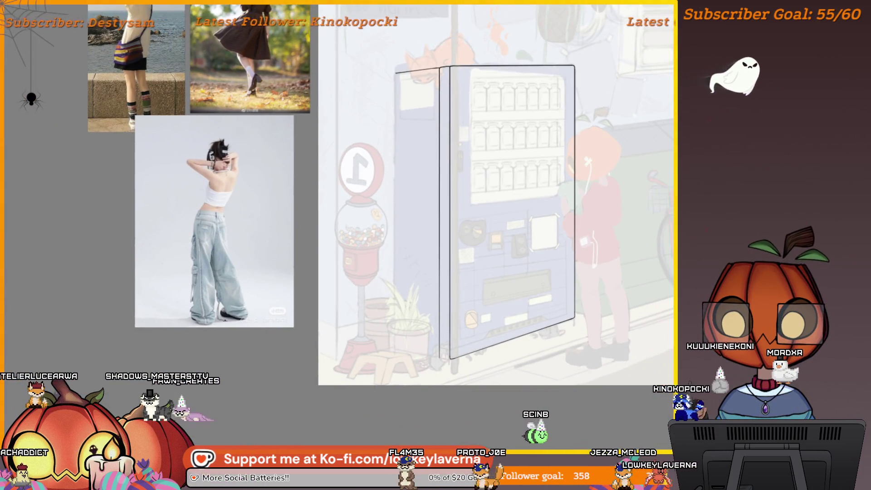
scroll(567, 271, down, 2)
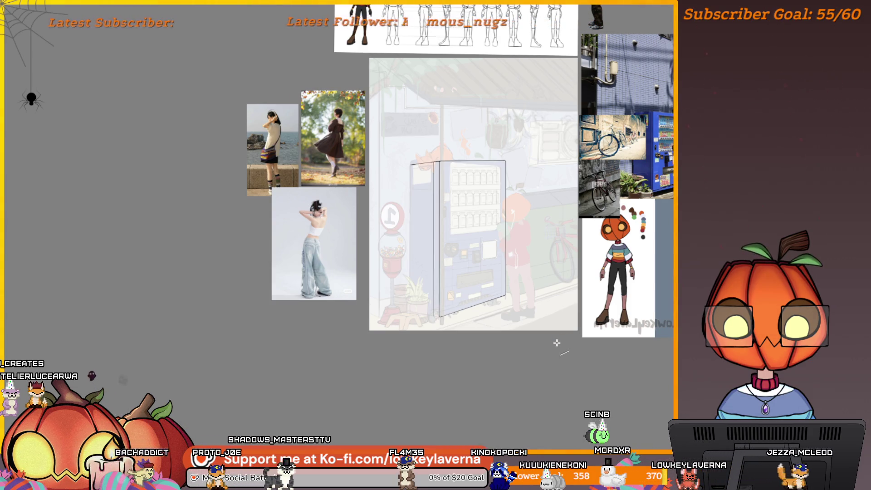
scroll(479, 213, up, 3)
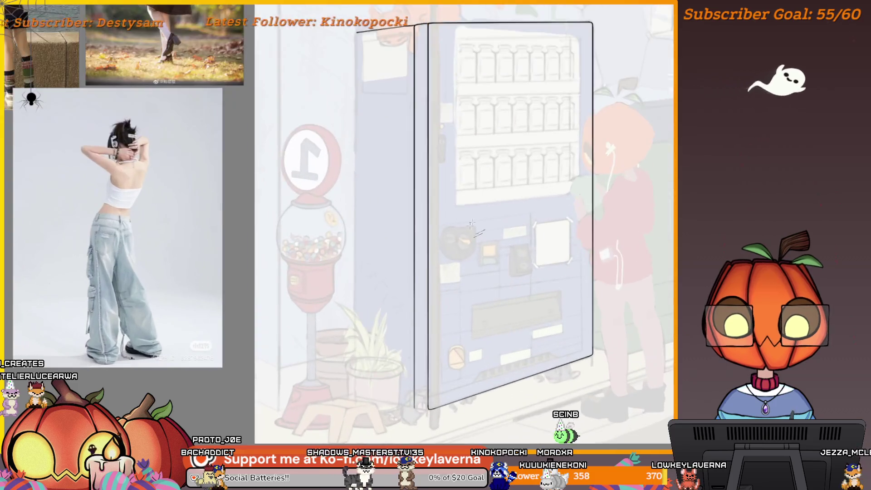
drag(479, 212, 545, 199)
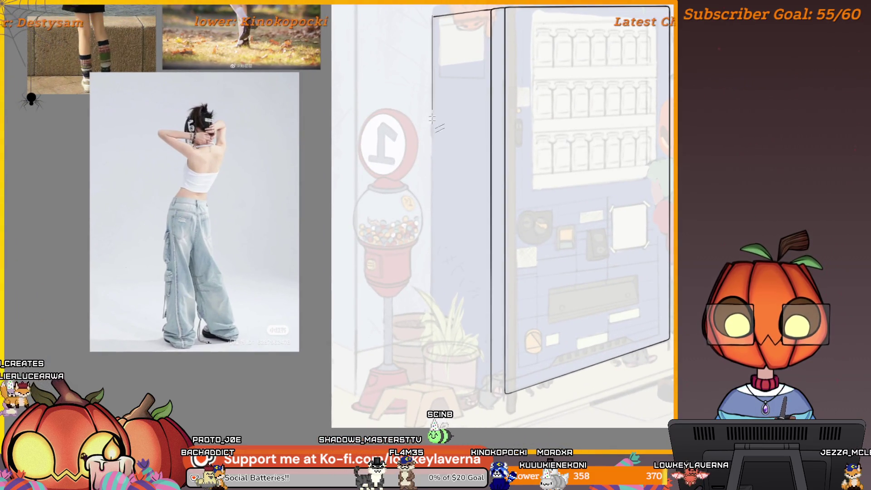
drag(431, 105, 431, 376)
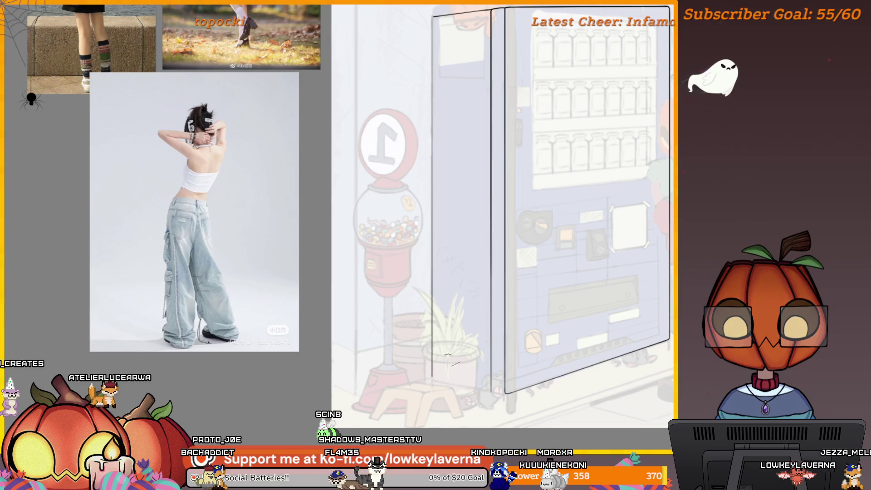
scroll(448, 354, up, 5)
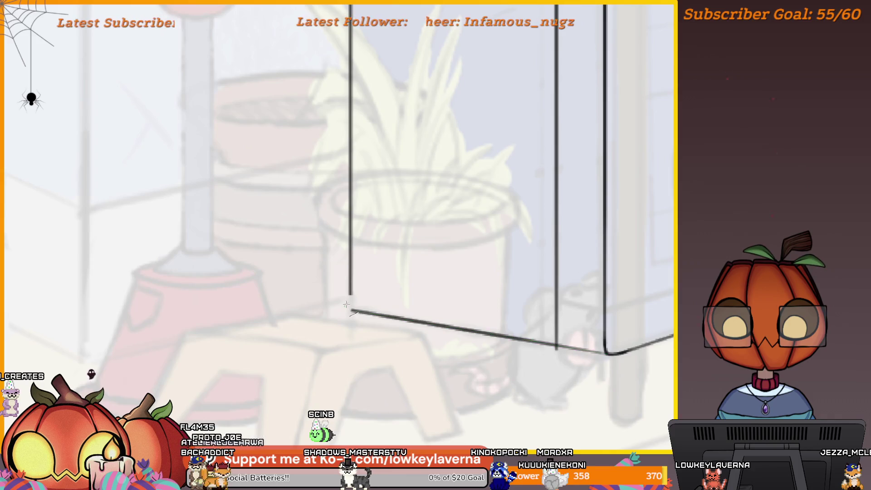
scroll(508, 300, down, 5)
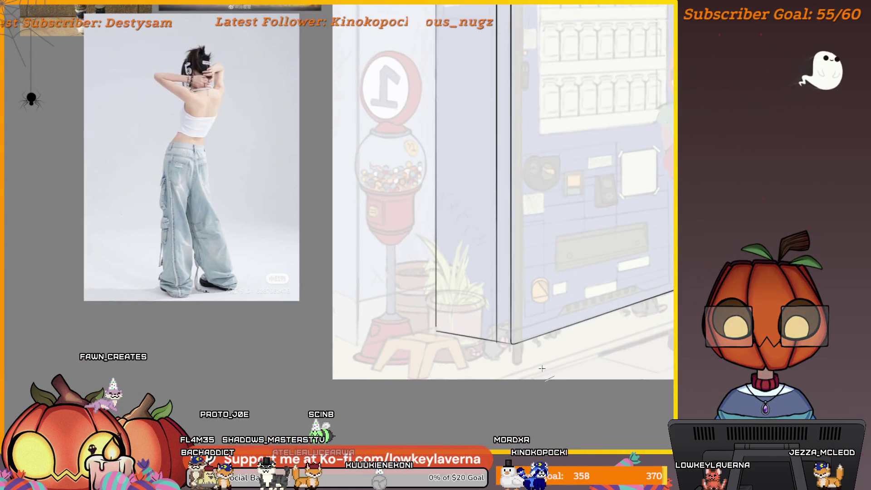
Mirror the canvas and zoom in on the vending machine's lower corner.
key(m)
drag(297, 356, 499, 304)
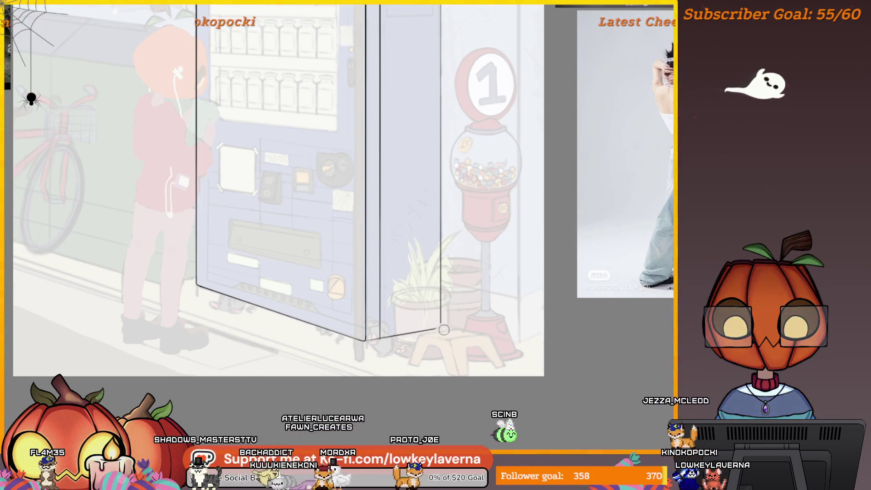
drag(424, 343, 477, 335)
scroll(452, 294, up, 4)
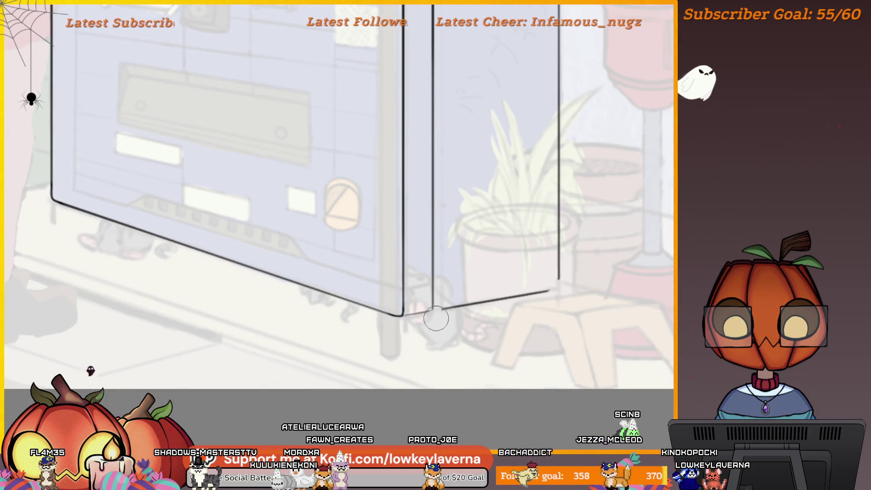
scroll(425, 326, up, 5)
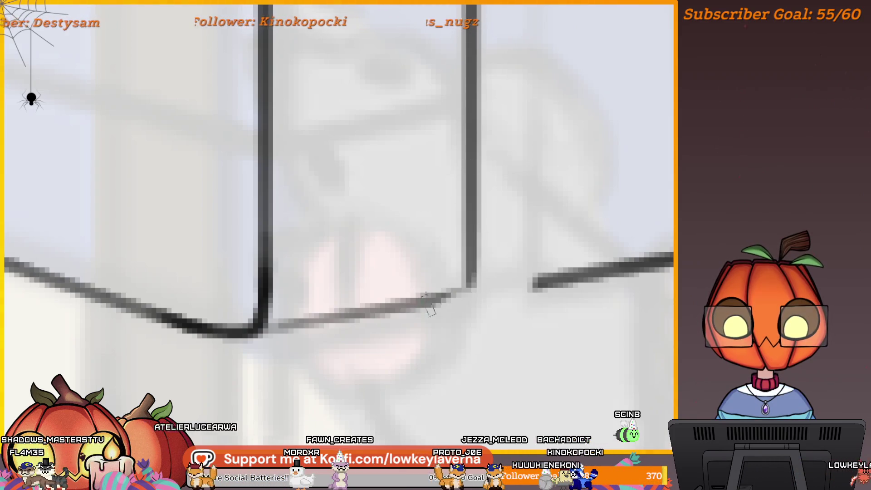
Ink the bottom corner and vertical line, and bridge the gaps in the bottom line.
mouse_move(429, 301)
mouse_down()
mouse_move(472, 241)
mouse_move(469, 201)
mouse_up()
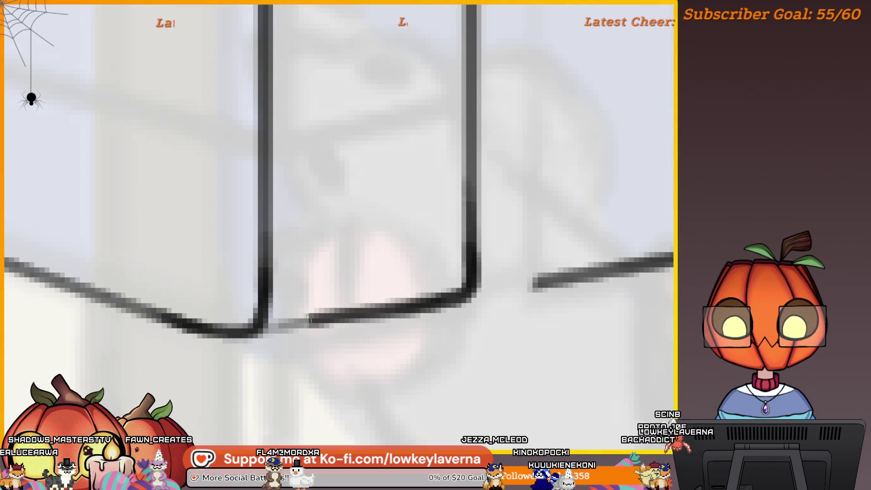
drag(358, 303, 321, 327)
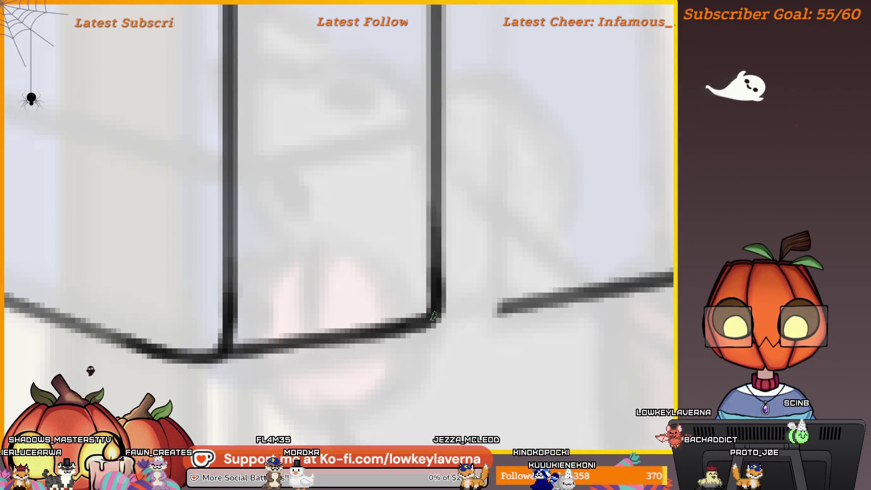
drag(440, 318, 535, 300)
scroll(455, 297, down, 5)
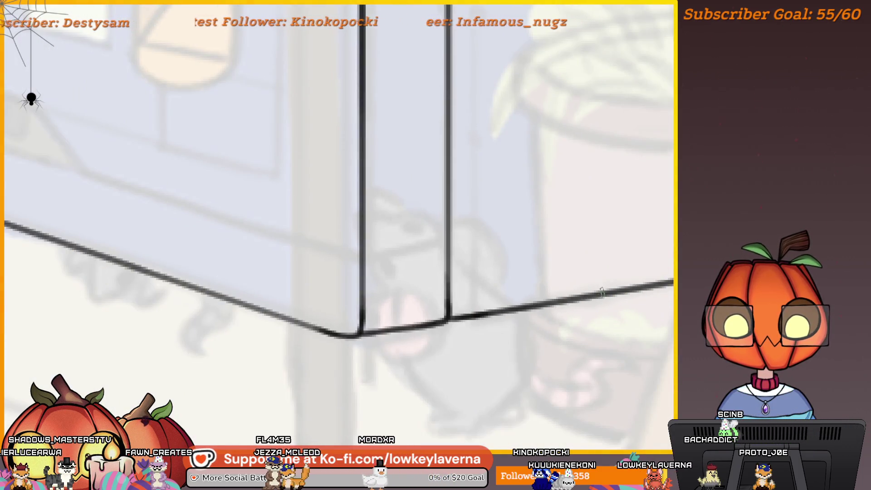
mouse_move(602, 292)
mouse_down()
mouse_move(501, 330)
mouse_move(631, 331)
mouse_move(543, 307)
mouse_move(593, 208)
mouse_move(577, 188)
mouse_move(579, 253)
mouse_move(506, 292)
mouse_move(560, 285)
mouse_up()
scroll(542, 307, up, 5)
Undo the bad corner junction stroke and extend the ink down the vertical line.
key(ctrl+z)
key(ctrl+z)
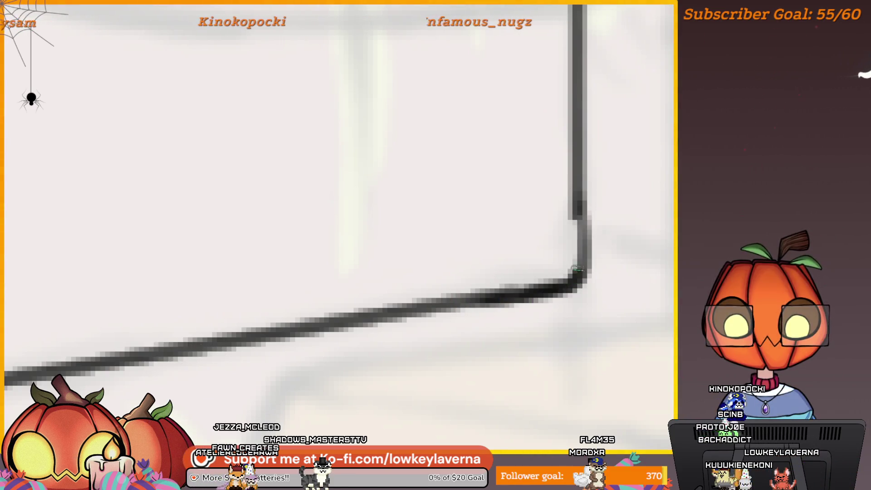
drag(578, 217, 578, 241)
scroll(578, 291, down, 5)
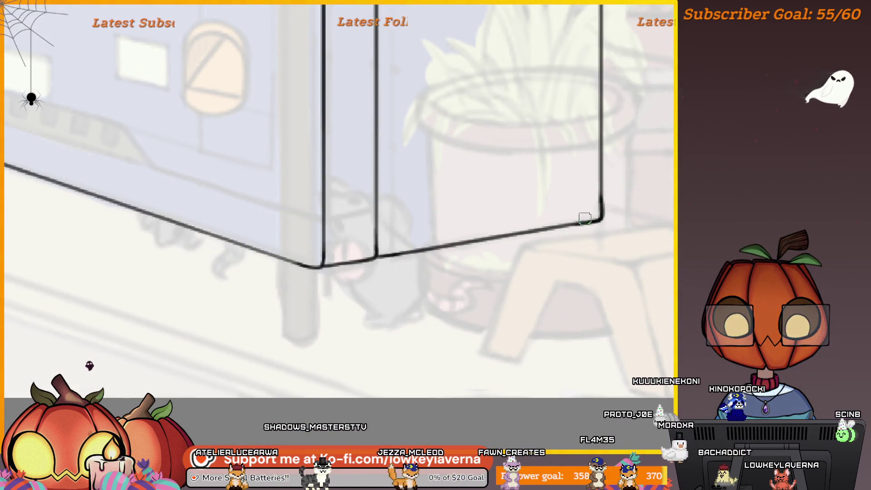
drag(620, 161, 573, 223)
scroll(574, 224, down, 3)
scroll(661, 199, up, 5)
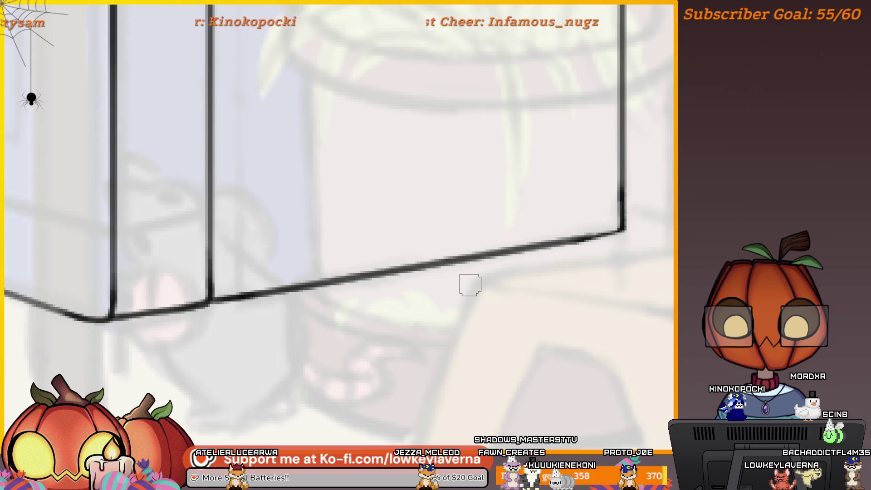
Zoom in and out over the box's right corner to inspect the inked join.
drag(626, 234, 618, 264)
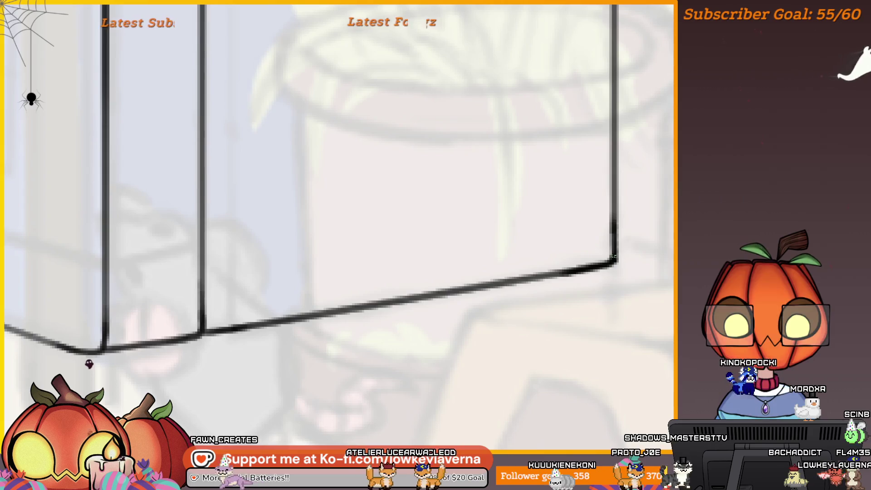
scroll(610, 221, down, 3)
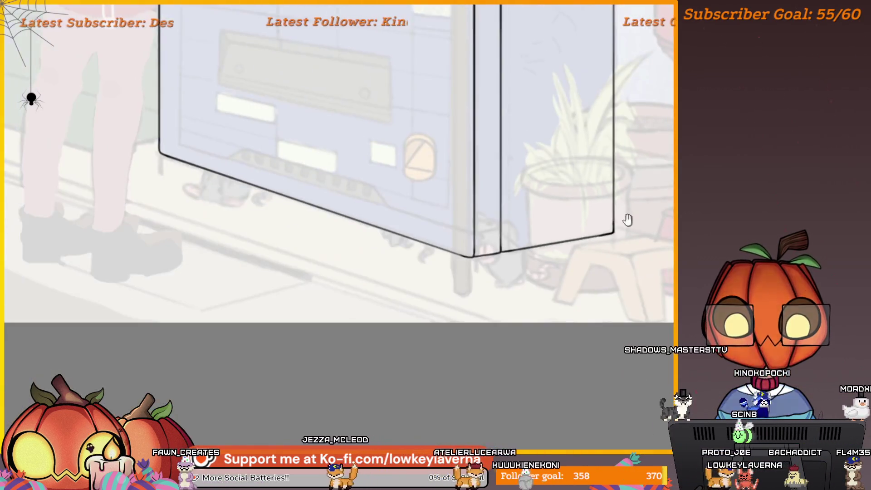
scroll(627, 220, up, 3)
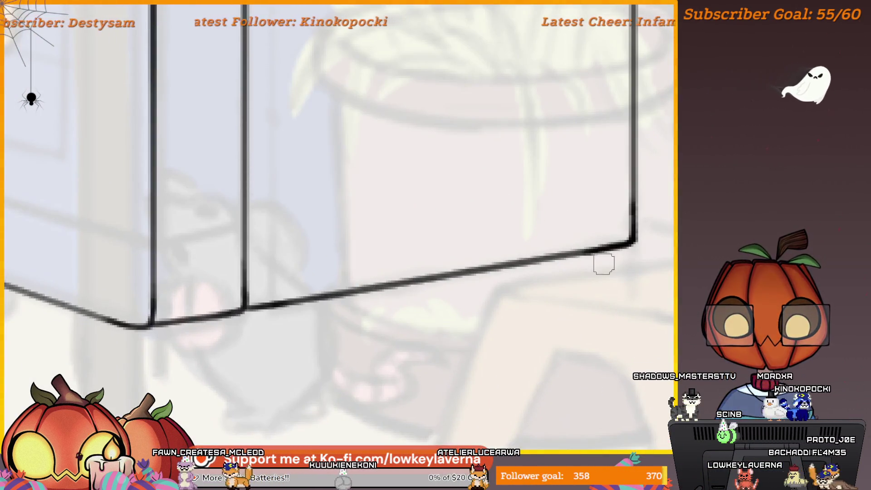
scroll(609, 253, down, 3)
scroll(612, 272, up, 3)
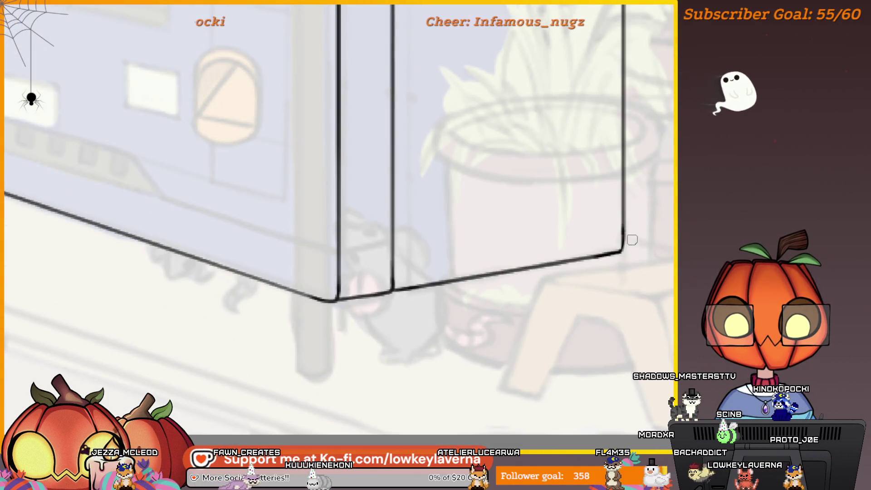
scroll(605, 252, up, 2)
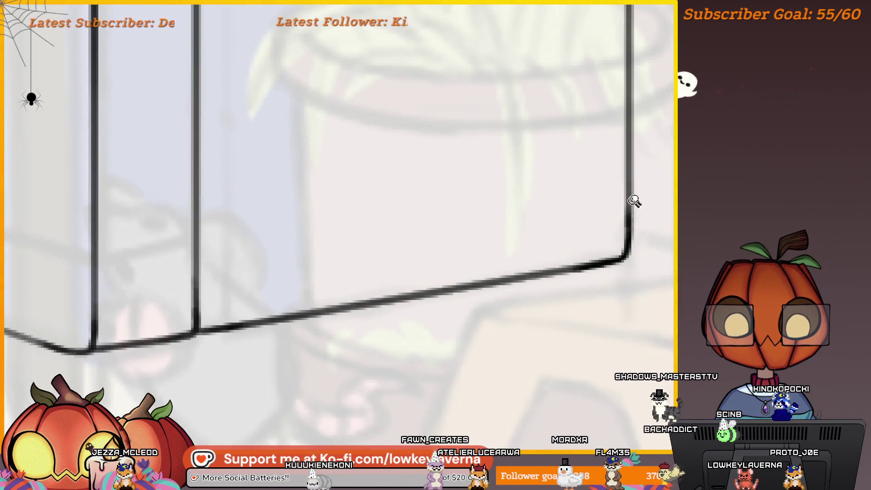
scroll(627, 207, down, 3)
scroll(531, 317, up, 1)
scroll(550, 298, down, 1)
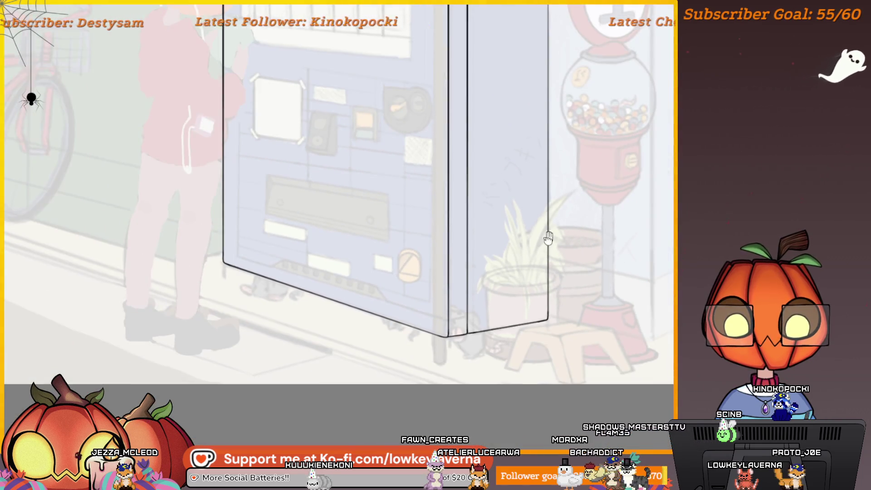
Flip the canvas back and trace ink down the machine's vertical edge below its top corner.
scroll(550, 231, up, 5)
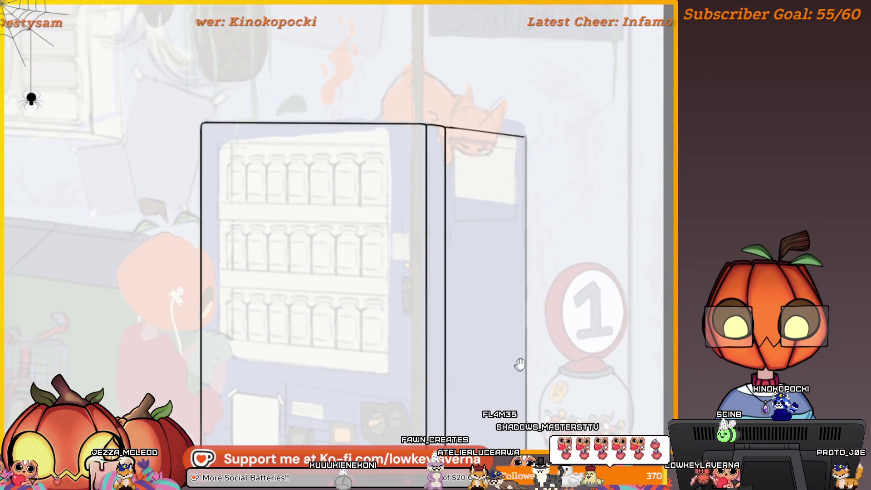
key(m)
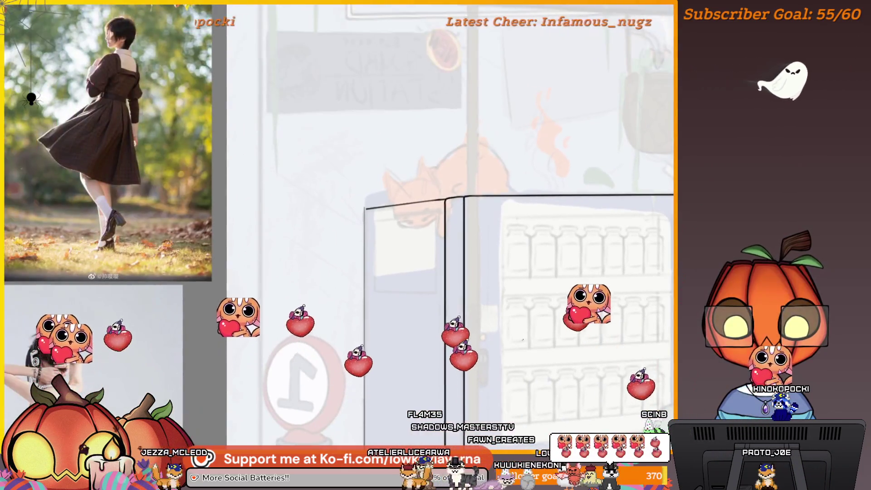
scroll(342, 208, up, 2)
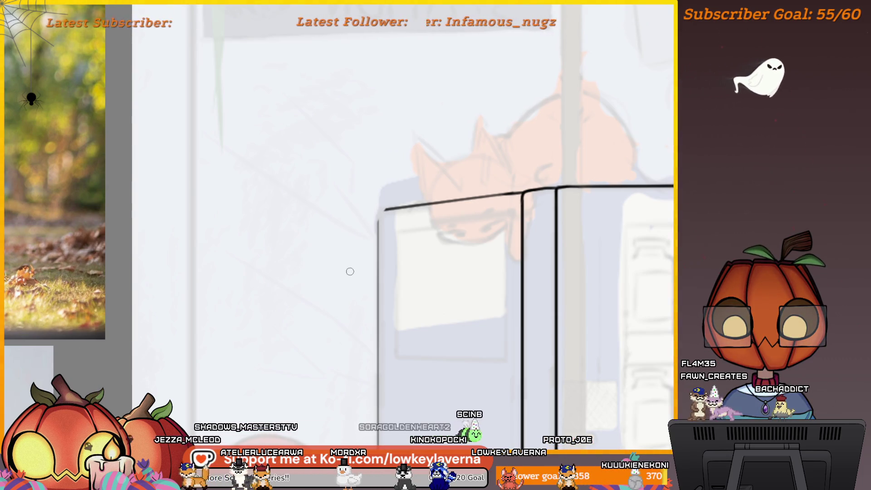
scroll(414, 233, up, 5)
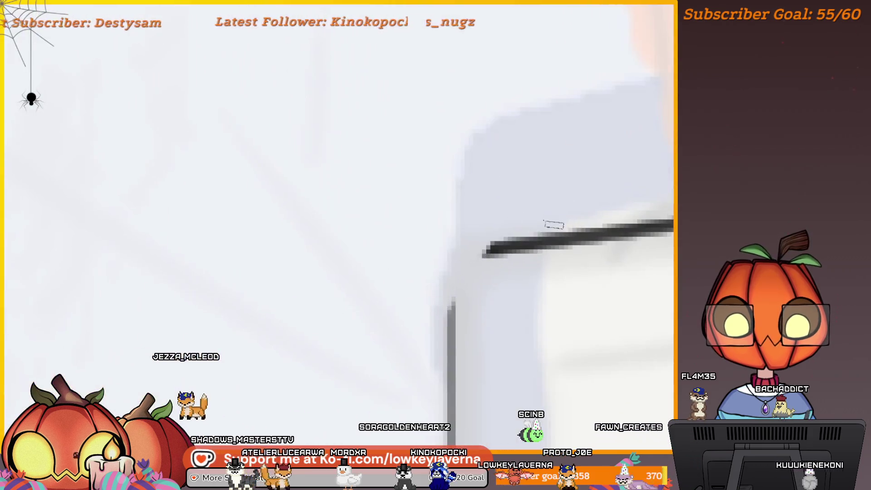
drag(511, 249, 546, 209)
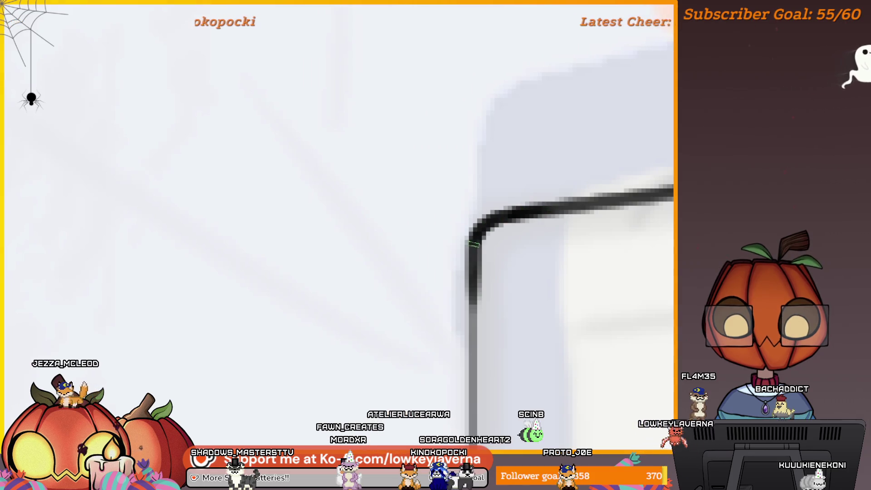
drag(474, 241, 470, 344)
mouse_move(532, 291)
mouse_down()
mouse_move(626, 210)
mouse_move(613, 218)
mouse_move(560, 198)
mouse_up()
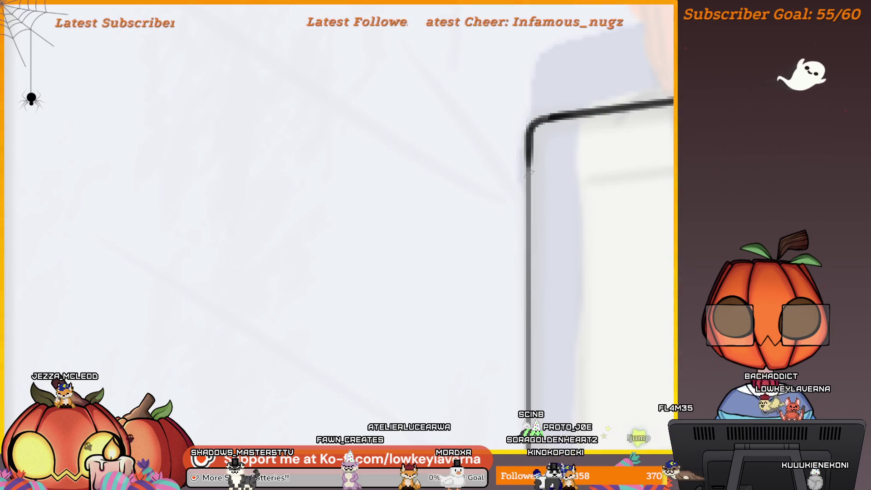
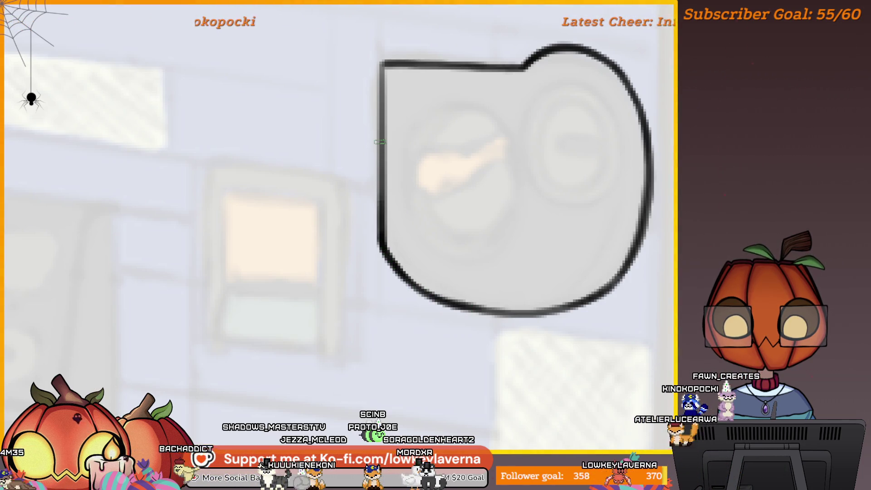
Mirror the canvas and ink the round outer circle on the grey coin knob.
scroll(380, 142, down, 2)
key(m)
scroll(591, 305, up, 2)
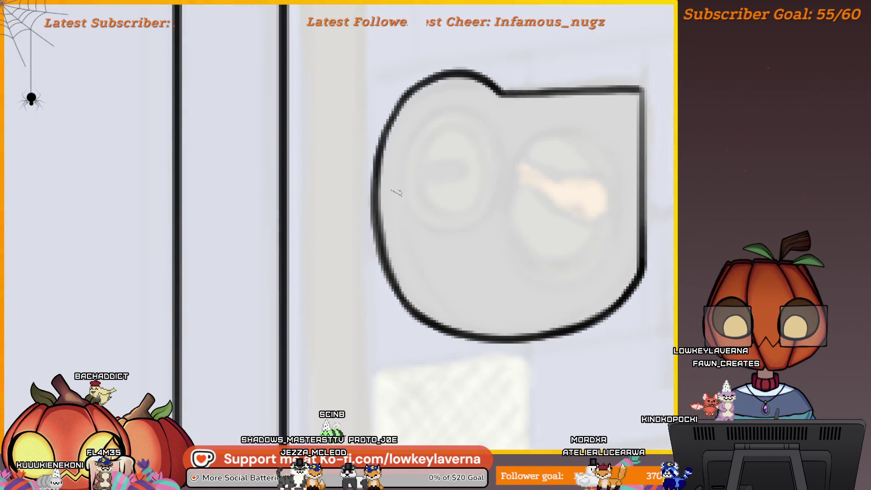
scroll(391, 201, down, 3)
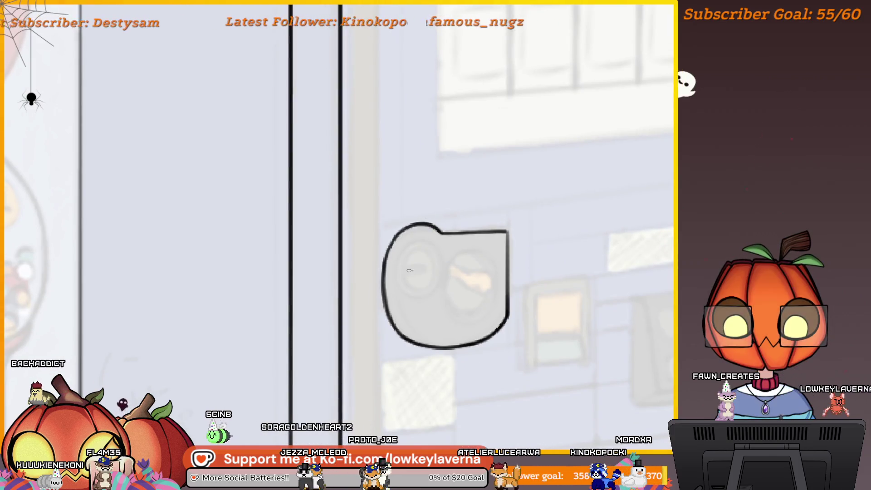
drag(409, 258, 424, 261)
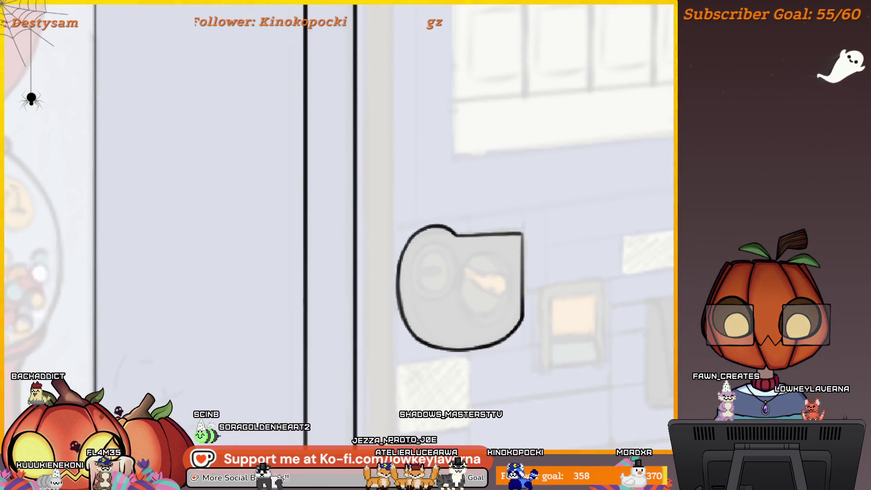
scroll(578, 290, down, 5)
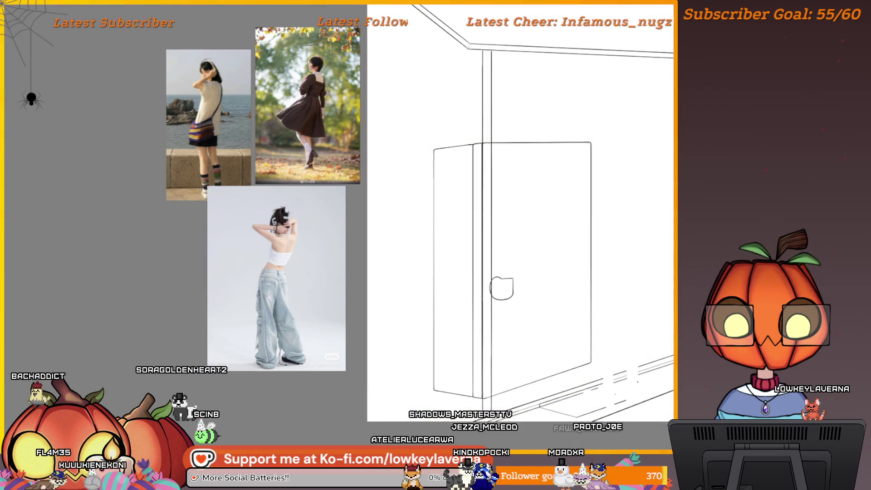
scroll(501, 288, up, 10)
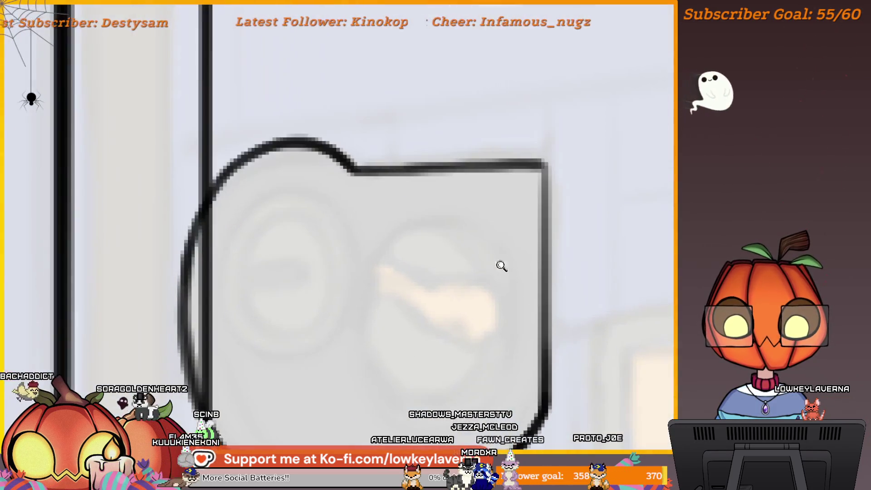
scroll(555, 326, down, 10)
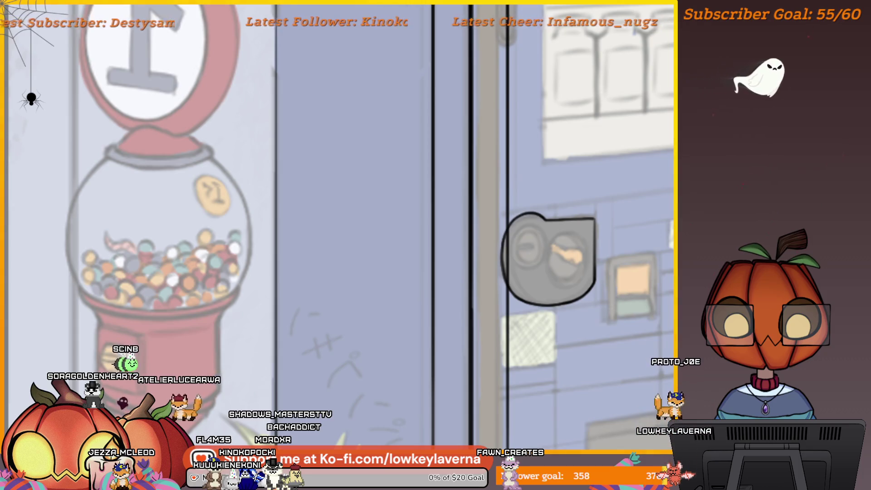
scroll(558, 165, up, 5)
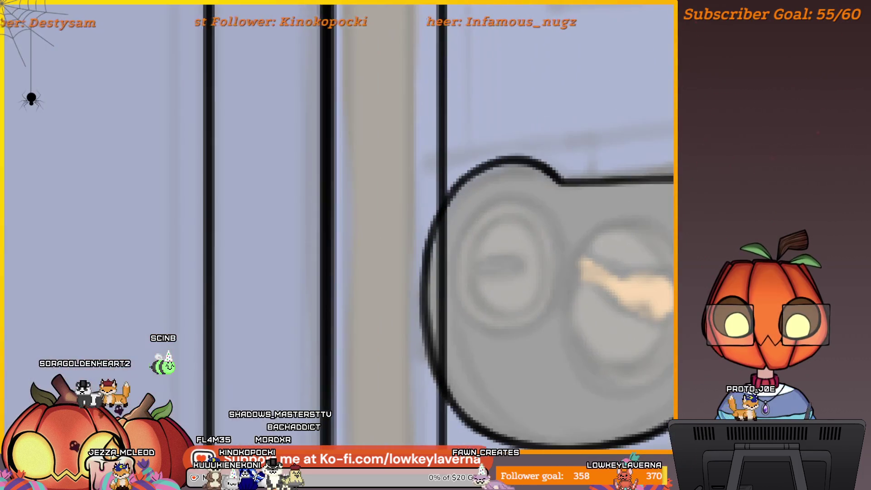
scroll(532, 317, down, 5)
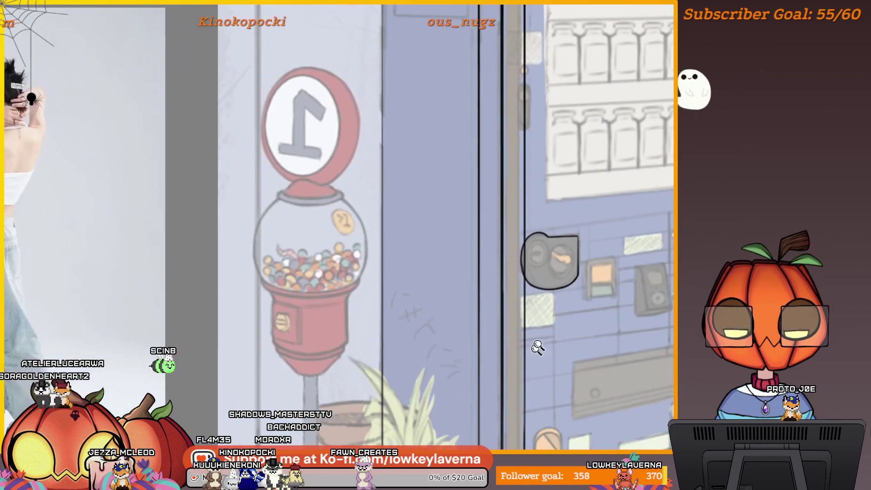
scroll(617, 276, down, 4)
scroll(612, 314, up, 4)
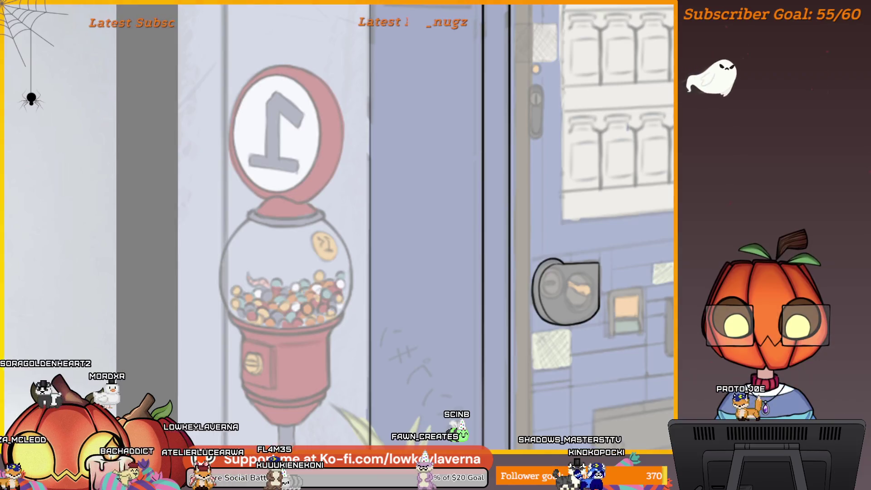
scroll(566, 273, up, 4)
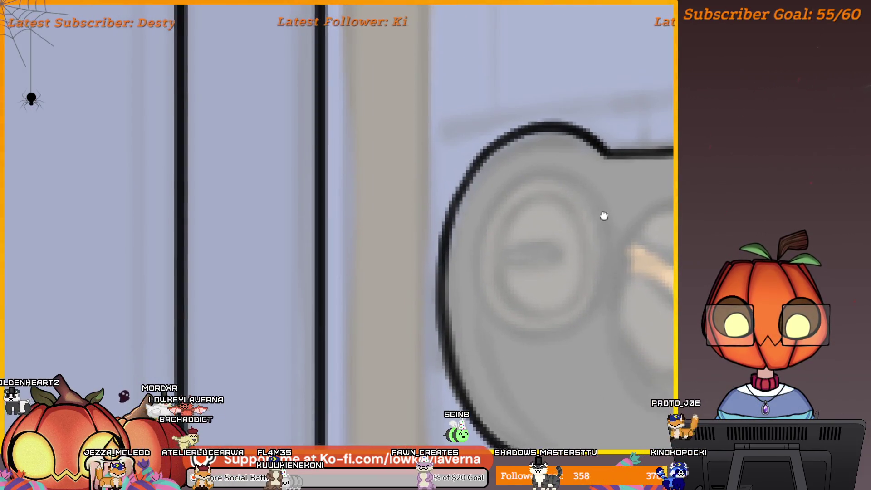
mouse_move(597, 194)
mouse_down()
mouse_move(521, 166)
mouse_move(472, 236)
mouse_move(508, 320)
mouse_move(590, 298)
mouse_move(598, 191)
mouse_up()
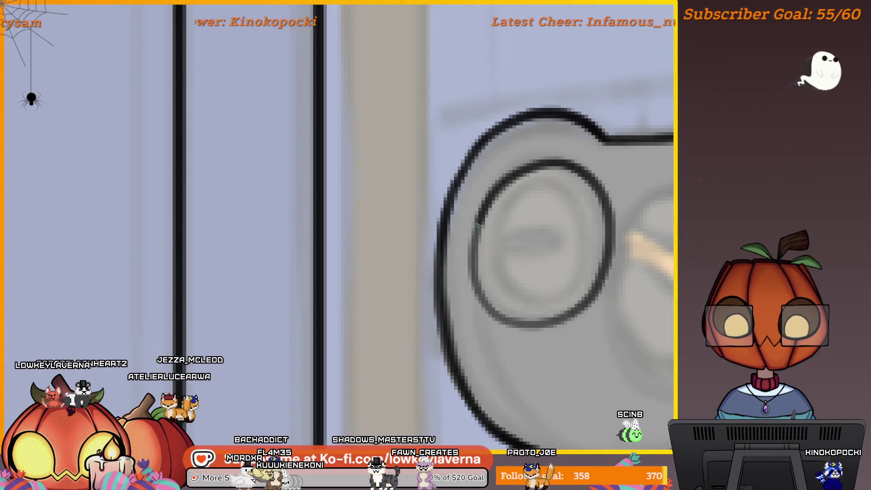
scroll(563, 284, down, 2)
scroll(579, 249, up, 3)
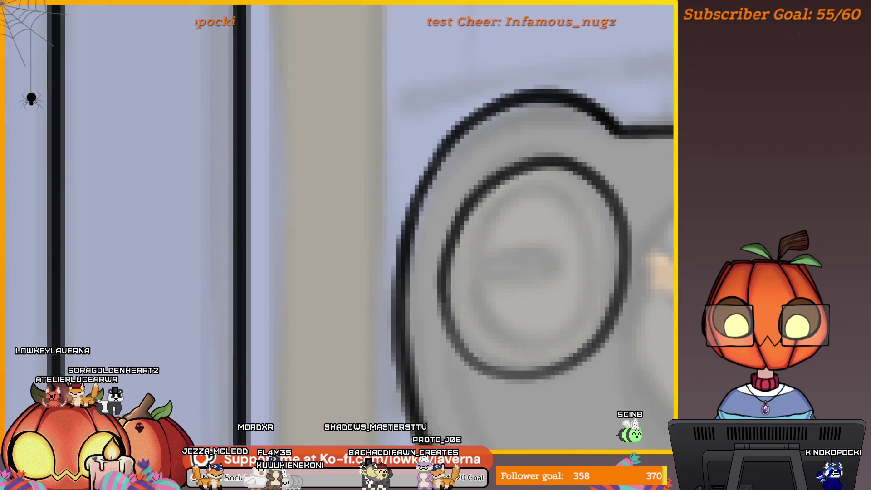
scroll(233, 268, up, 2)
scroll(233, 268, down, 3)
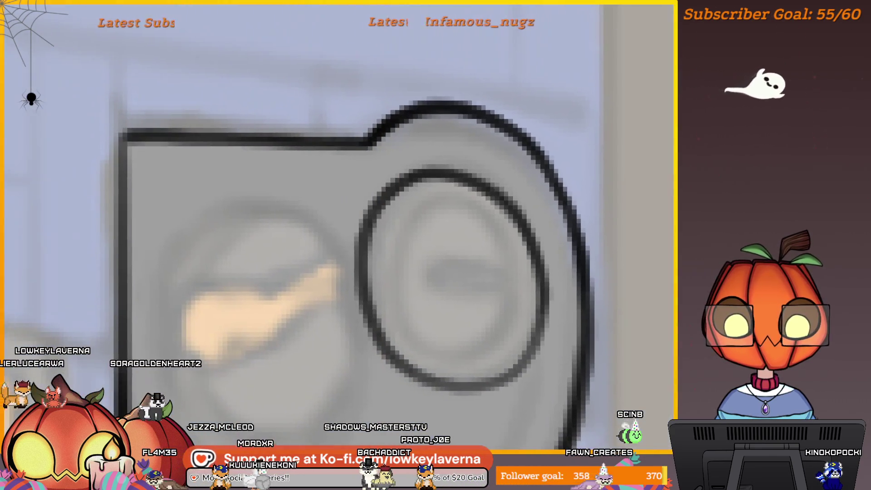
scroll(606, 267, up, 2)
drag(606, 268, 619, 264)
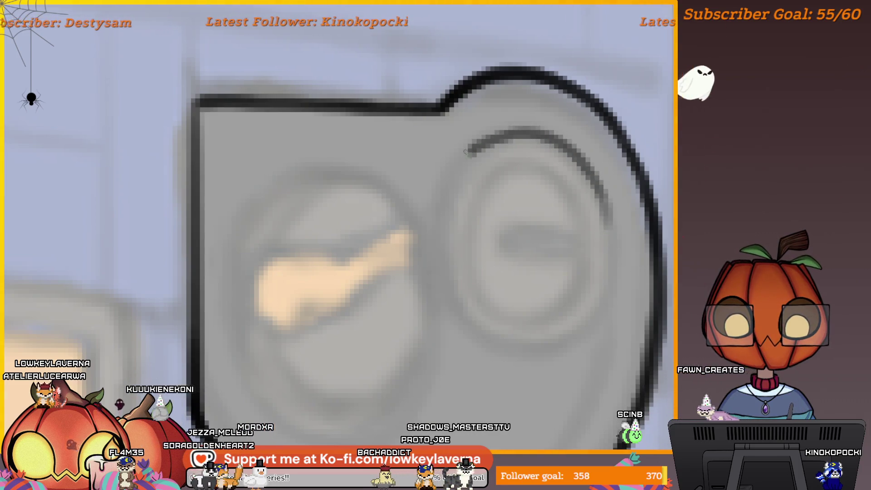
drag(472, 152, 436, 256)
scroll(605, 193, down, 1)
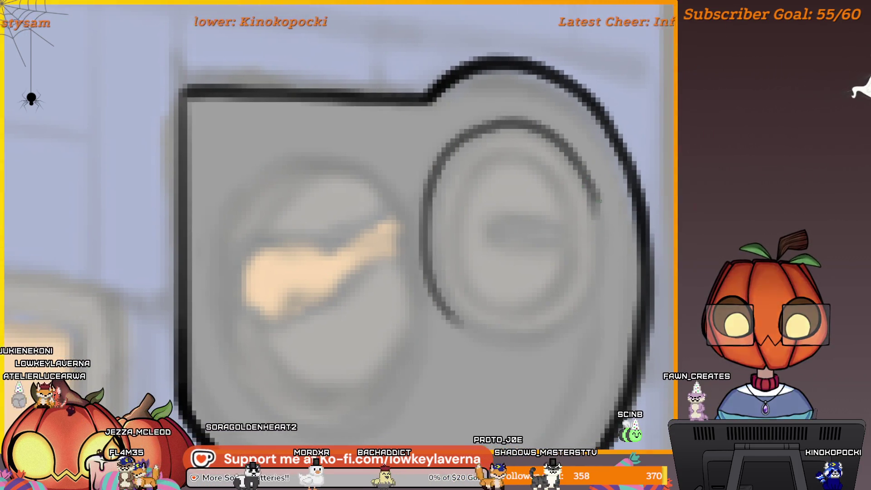
mouse_move(529, 344)
mouse_down()
mouse_move(476, 336)
mouse_move(430, 272)
mouse_up()
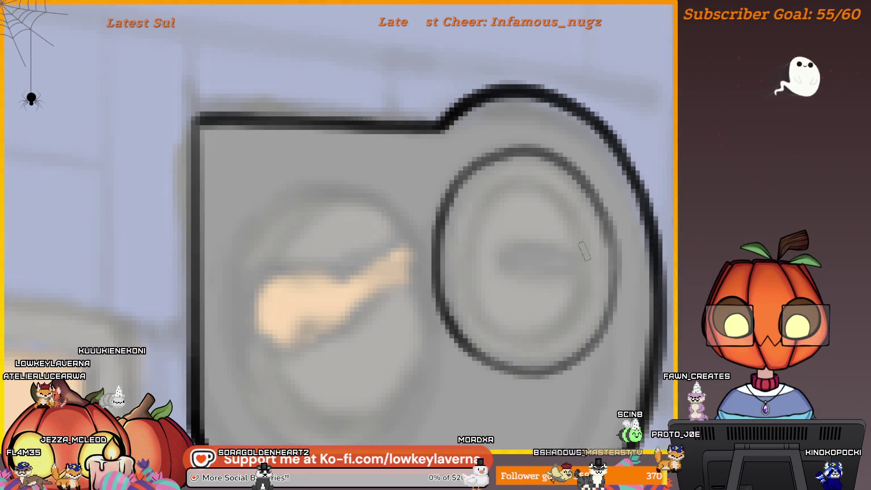
Add an inner ring inside the circle and a horizontal slot line across it.
drag(583, 245, 532, 176)
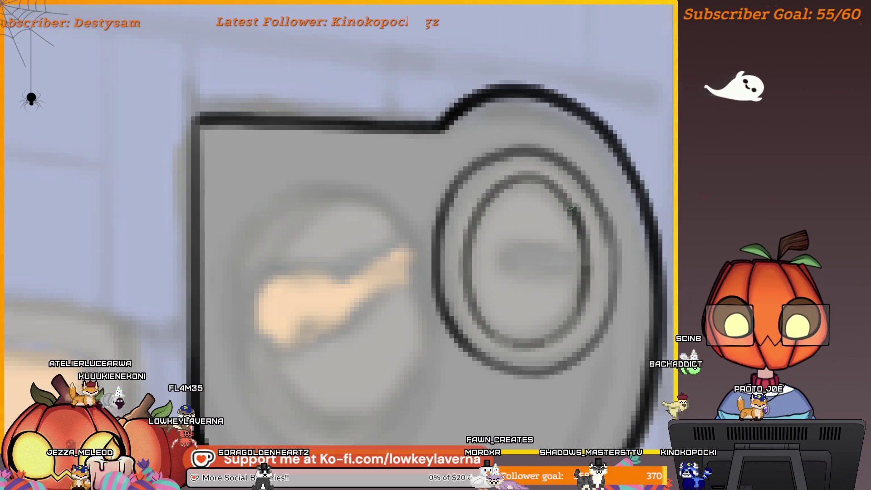
scroll(497, 185, down, 5)
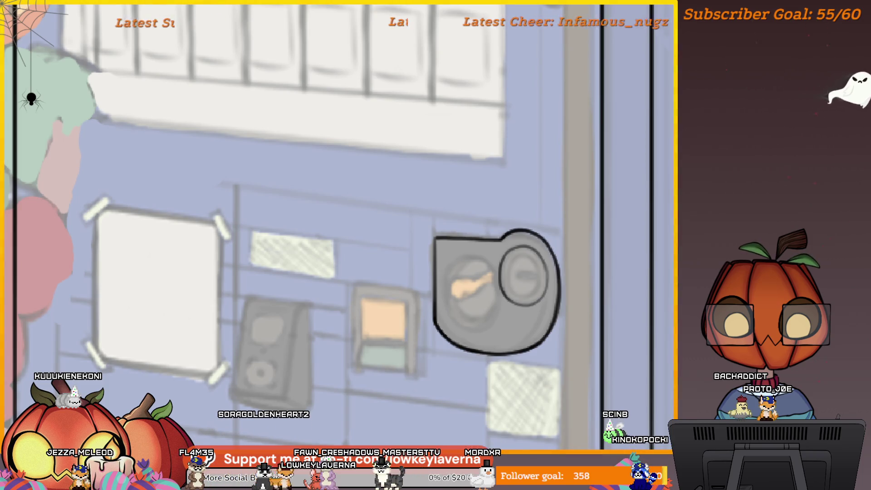
click(532, 263)
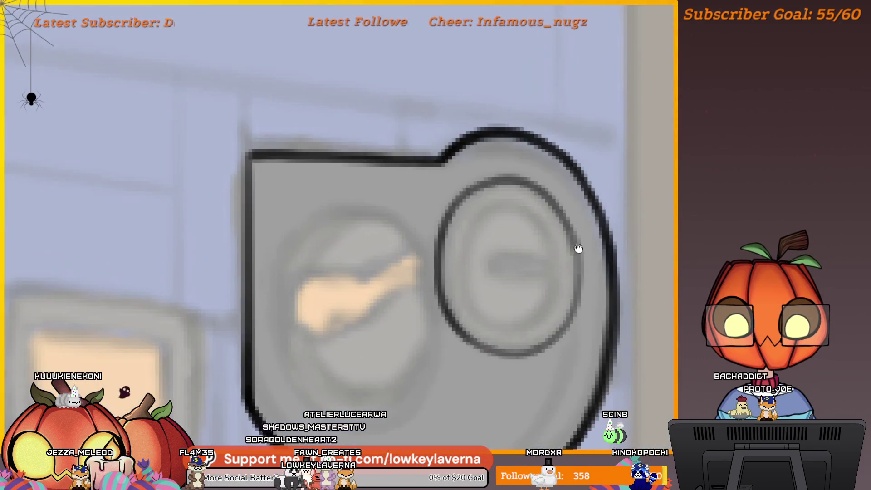
click(575, 247)
click(544, 231)
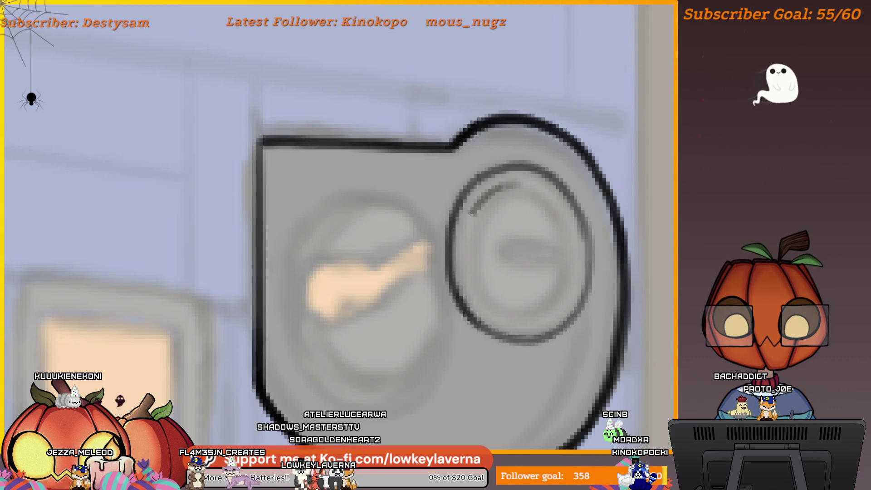
drag(472, 212, 471, 297)
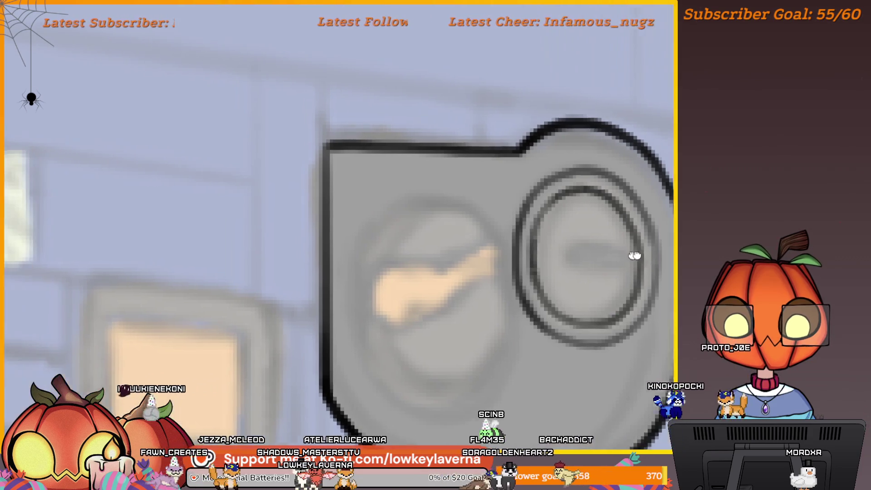
mouse_move(630, 249)
mouse_down()
mouse_move(575, 254)
mouse_move(637, 252)
mouse_up()
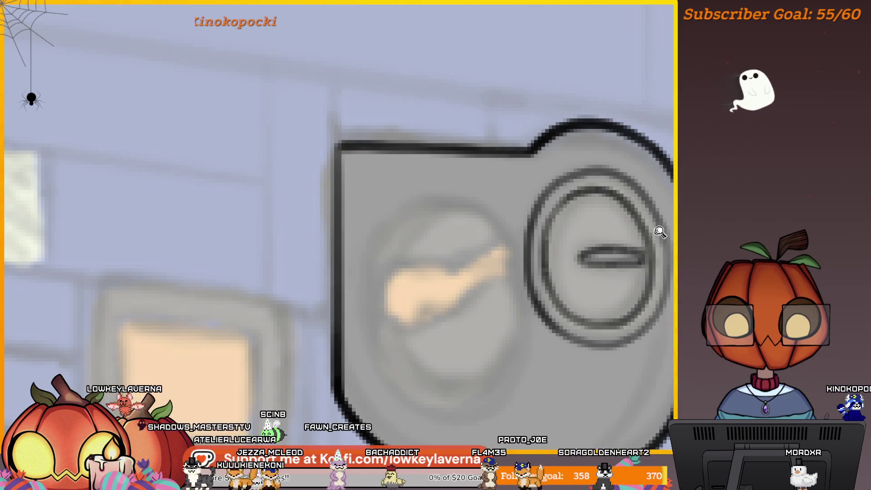
scroll(657, 232, down, 5)
Mirror the view, check the outlines with undo/redo, and remove a stray line across the slot.
key(m)
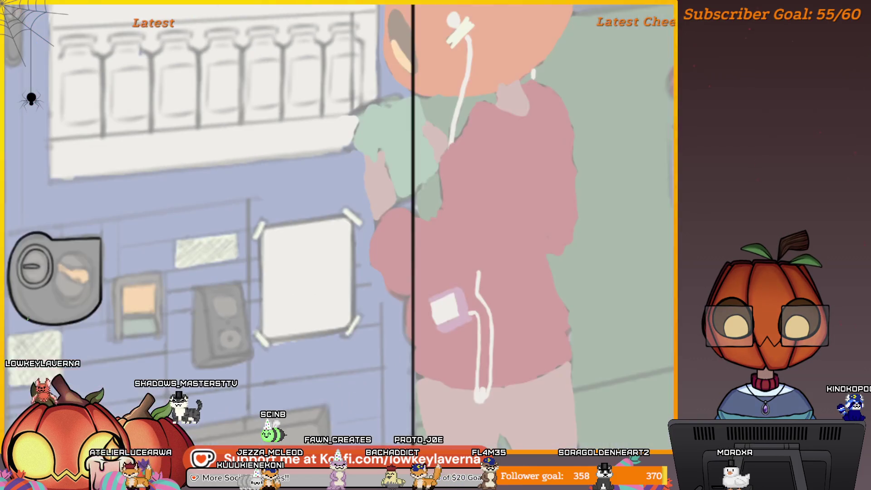
scroll(340, 227, down, 4)
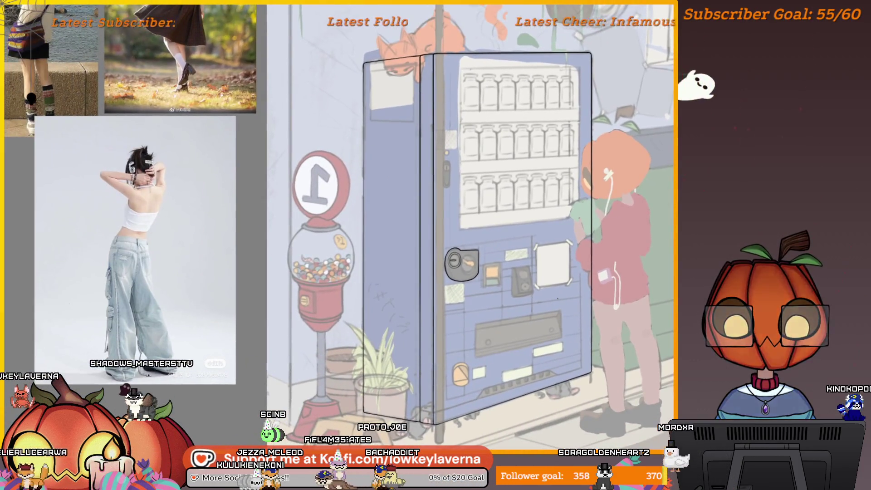
key(ctrl+z)
key(ctrl+shift+z)
scroll(460, 262, up, 5)
scroll(460, 262, up, 2)
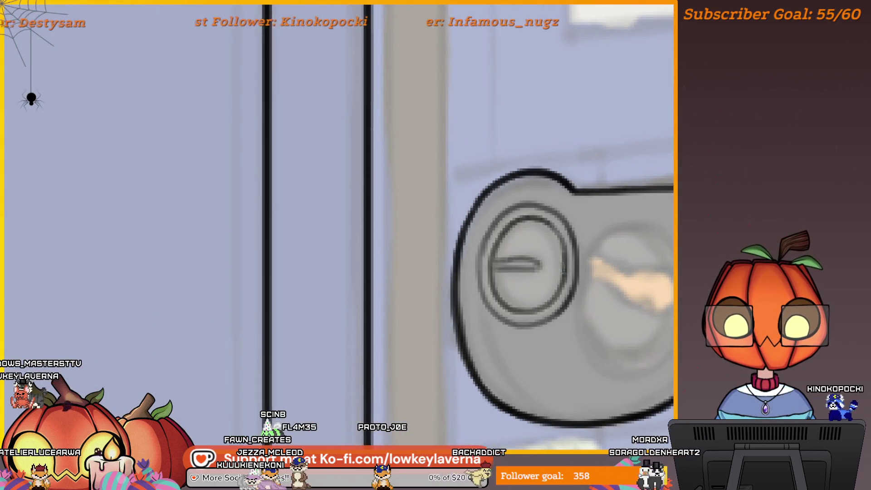
drag(508, 289, 552, 287)
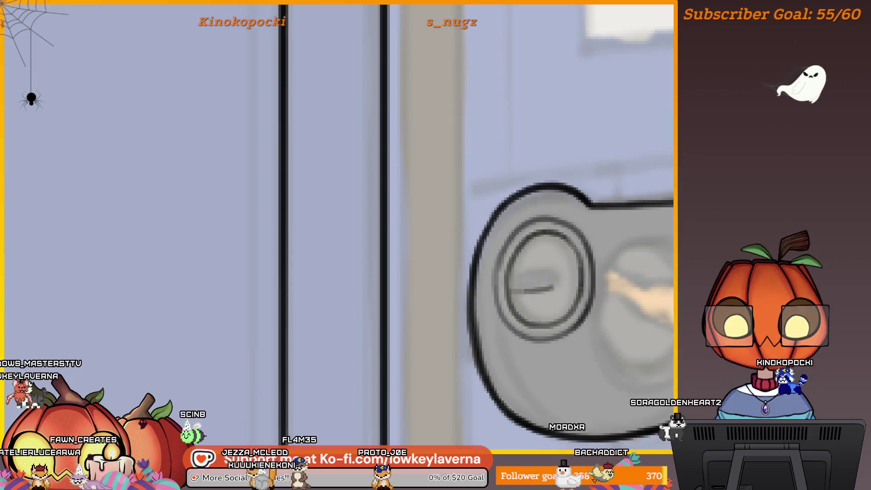
key(ctrl+z)
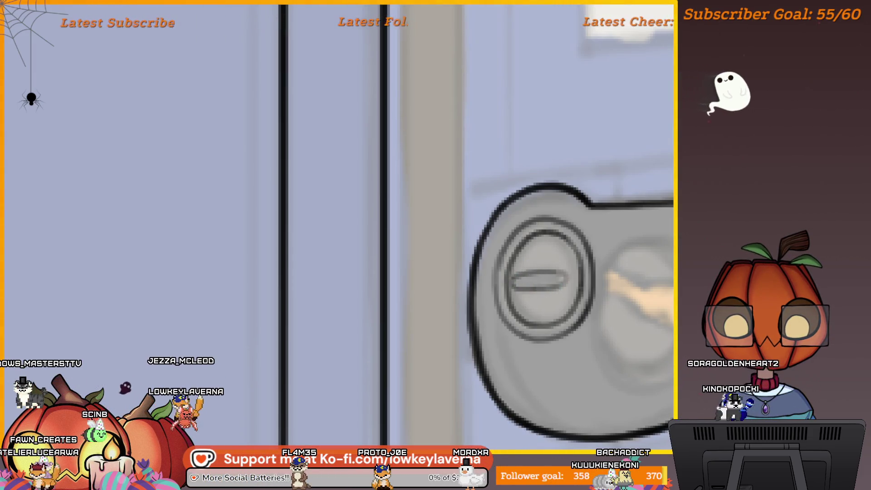
Flip the canvas back to normal orientation and zoom in on the coin slot.
scroll(557, 284, down, 5)
drag(628, 315, 551, 320)
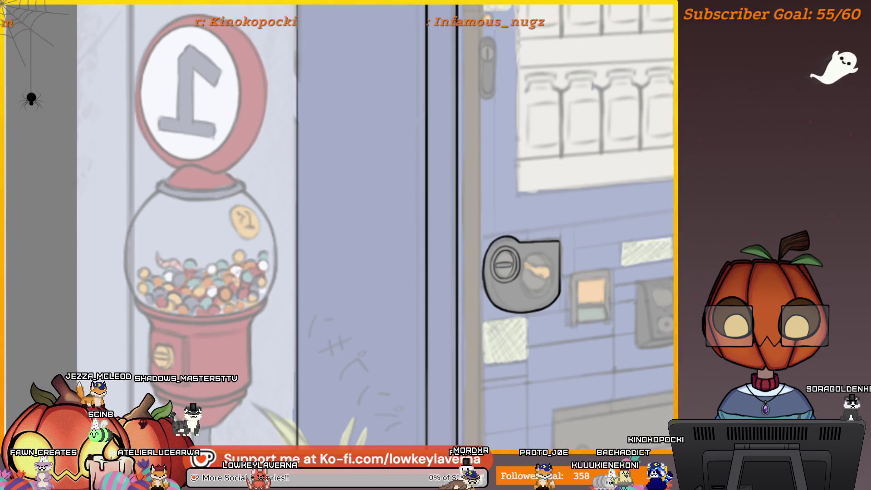
scroll(519, 293, down, 5)
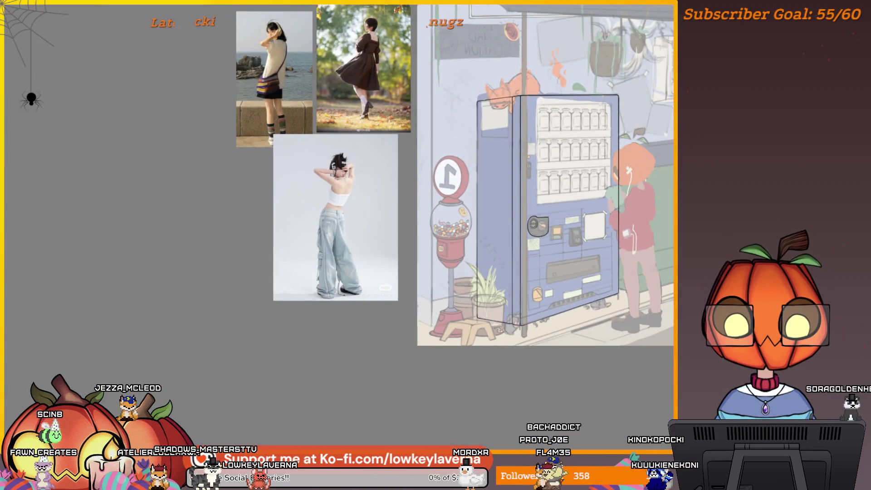
key(m)
scroll(351, 271, up, 5)
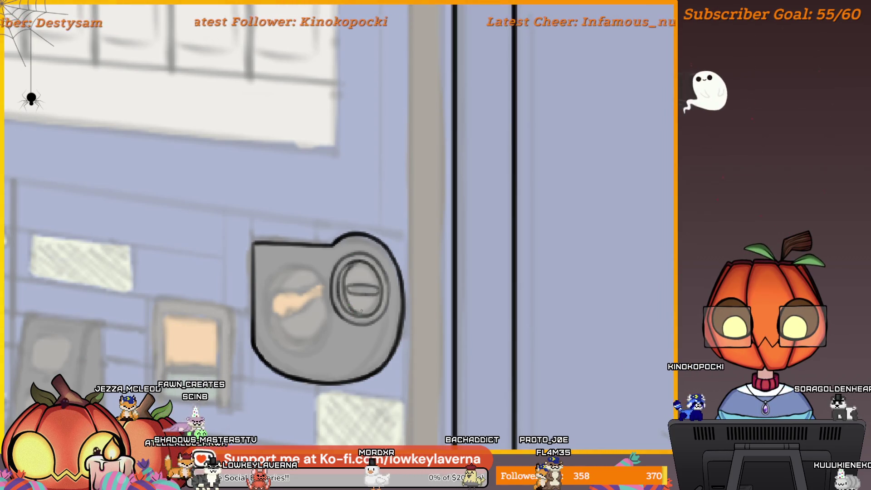
Ink the oval recess around the lever, undoing a misplaced small stroke.
scroll(444, 302, up, 3)
drag(444, 303, 503, 273)
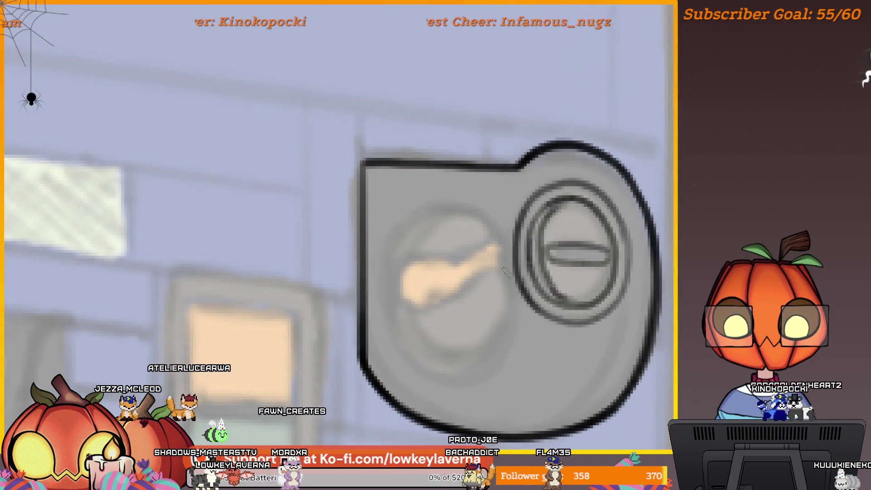
mouse_move(395, 237)
mouse_down()
mouse_move(386, 338)
mouse_move(449, 377)
mouse_move(504, 317)
mouse_up()
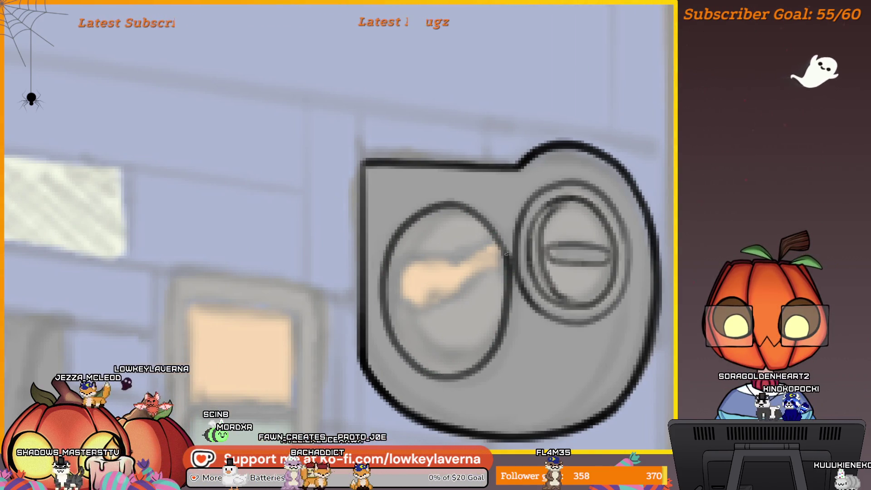
drag(447, 265, 451, 287)
scroll(431, 259, up, 3)
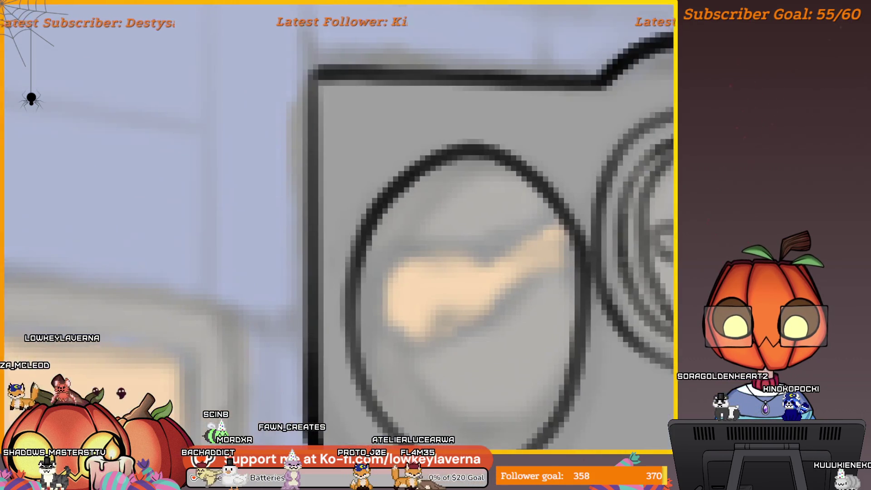
mouse_move(411, 249)
mouse_down()
mouse_move(445, 326)
mouse_move(415, 249)
mouse_move(402, 339)
mouse_up()
key(ctrl+z)
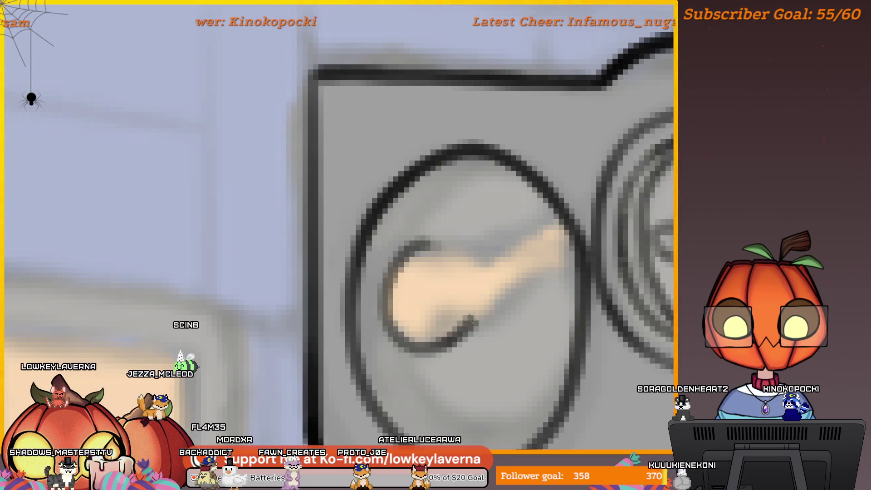
Outline the peach lever's lower edge and fill its gap with peach.
mouse_move(514, 284)
mouse_down()
mouse_move(561, 244)
mouse_move(481, 269)
mouse_move(459, 251)
mouse_up()
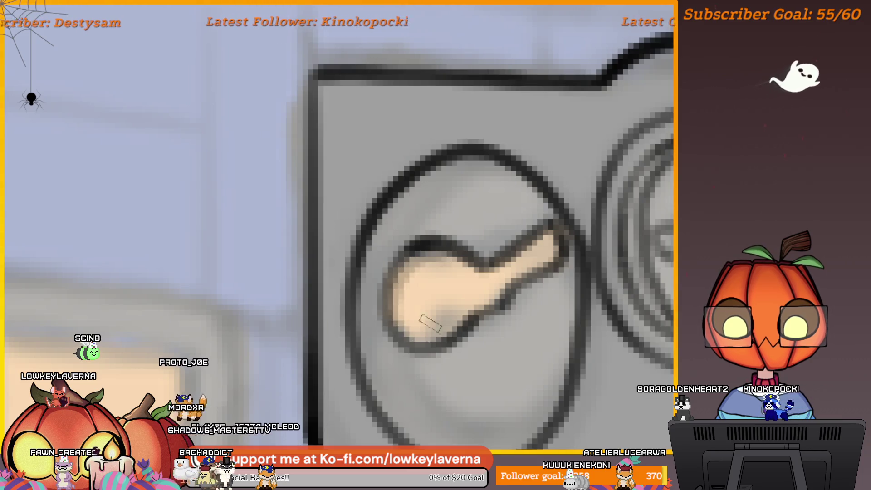
drag(427, 330, 394, 288)
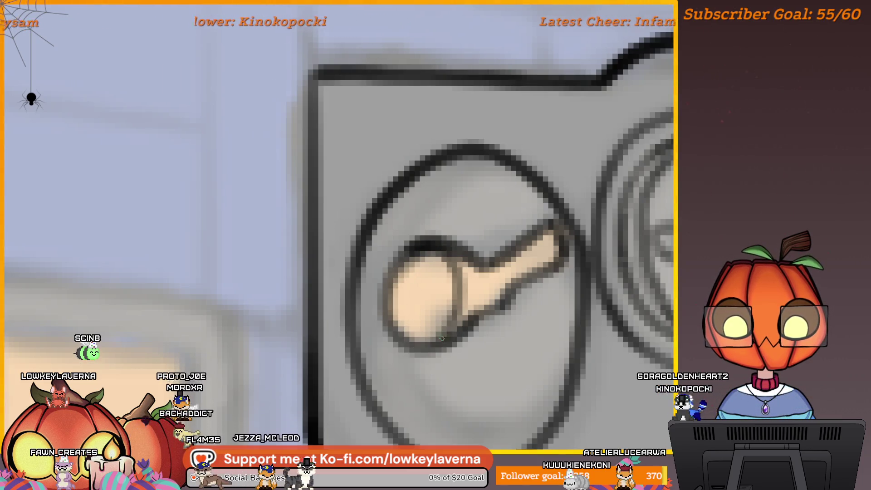
scroll(448, 333, down, 5)
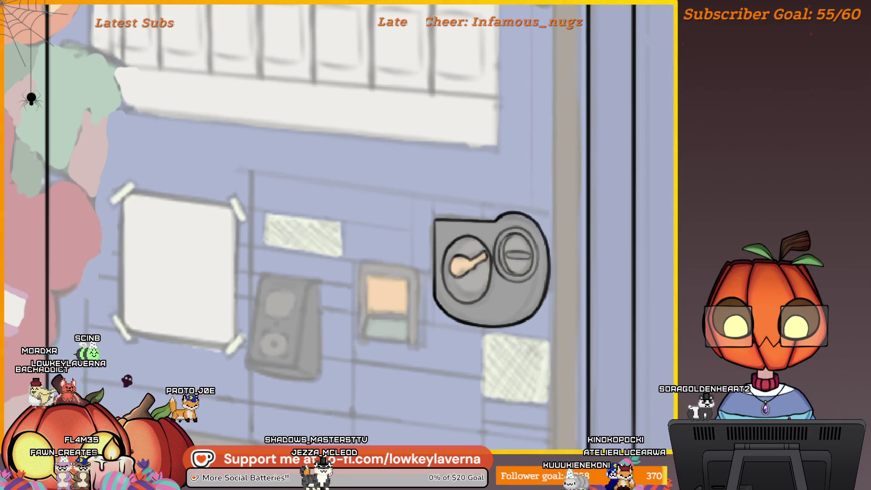
drag(473, 201, 534, 248)
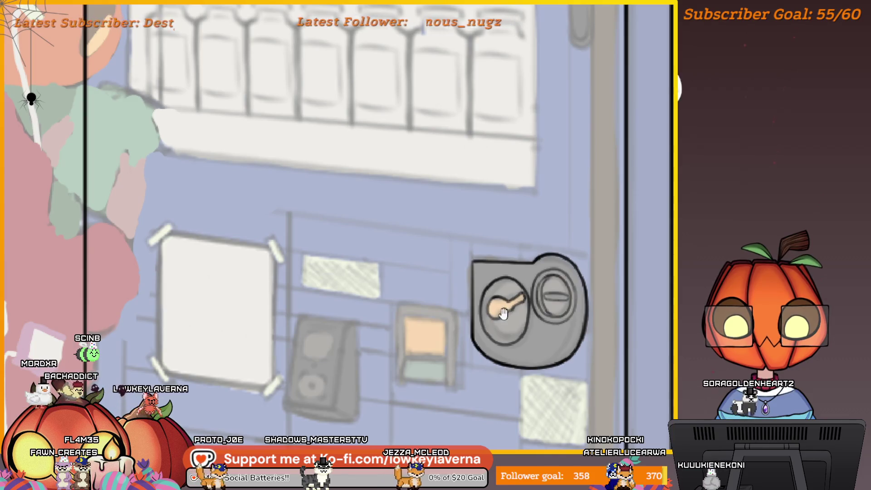
drag(506, 312, 561, 297)
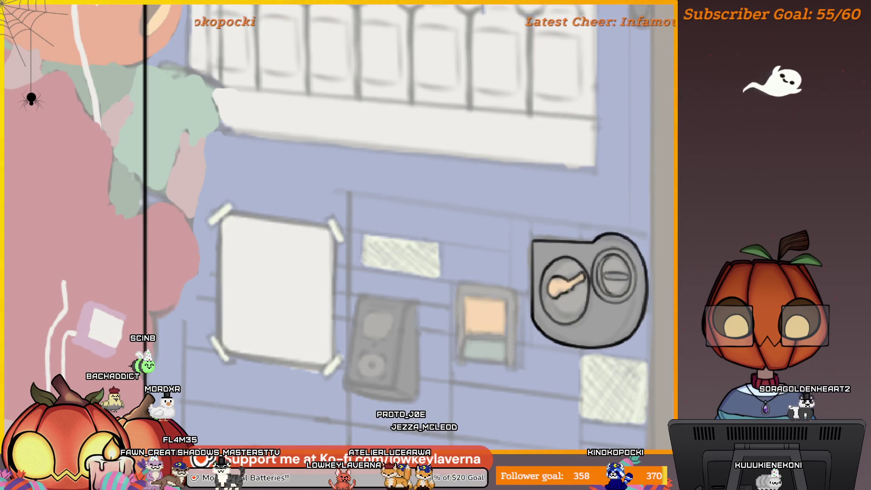
Zoom out to review the whole illustration, then return to the coin dial.
key(ctrl+0)
drag(508, 319, 471, 363)
drag(593, 387, 386, 326)
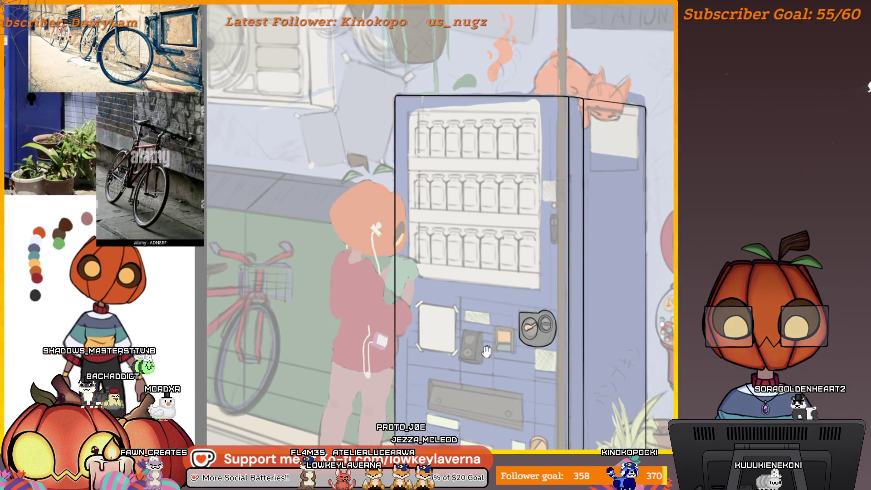
drag(488, 350, 550, 352)
scroll(551, 352, up, 5)
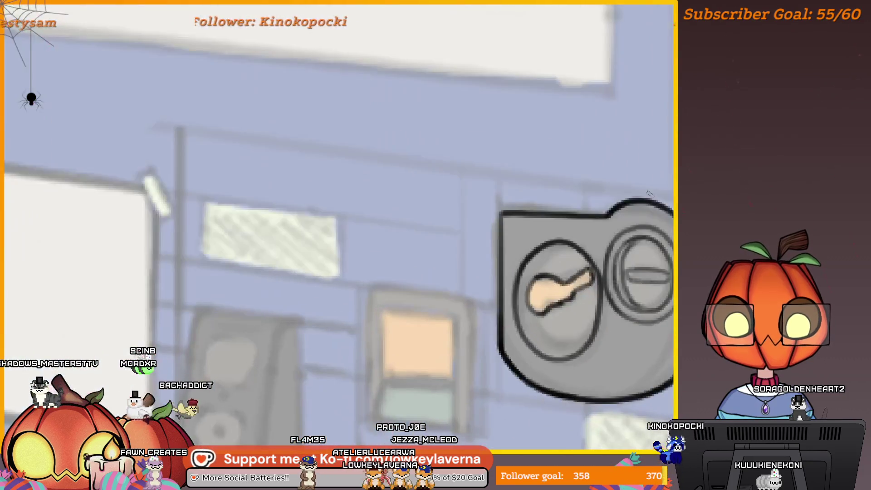
drag(569, 284, 575, 298)
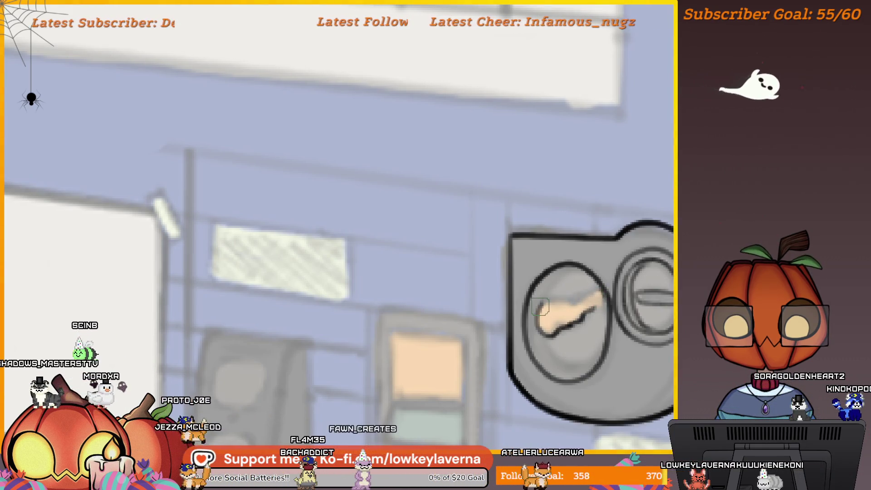
scroll(531, 307, up, 2)
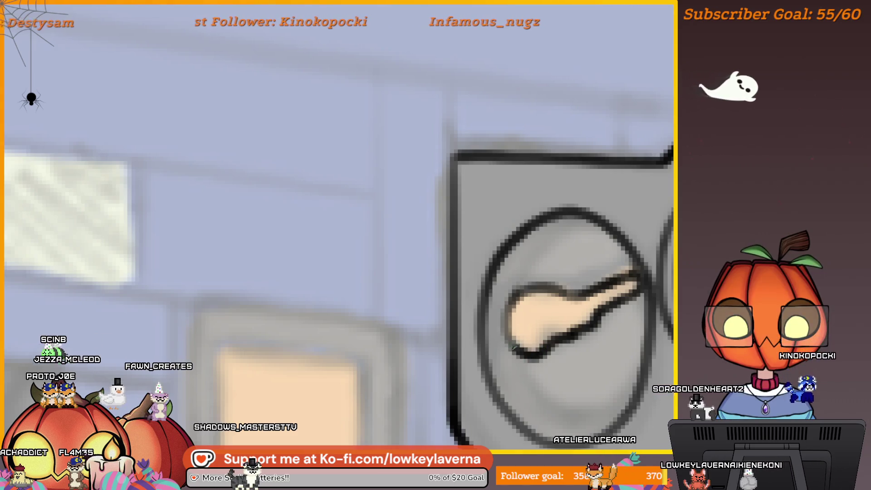
scroll(569, 288, down, 5)
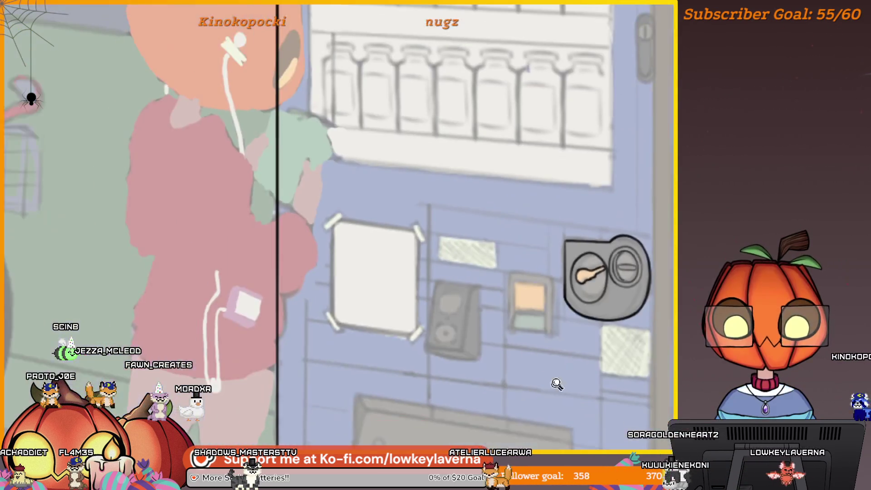
Mirror the canvas and zoom and pan around the inked coin dial to inspect it.
scroll(652, 277, down, 4)
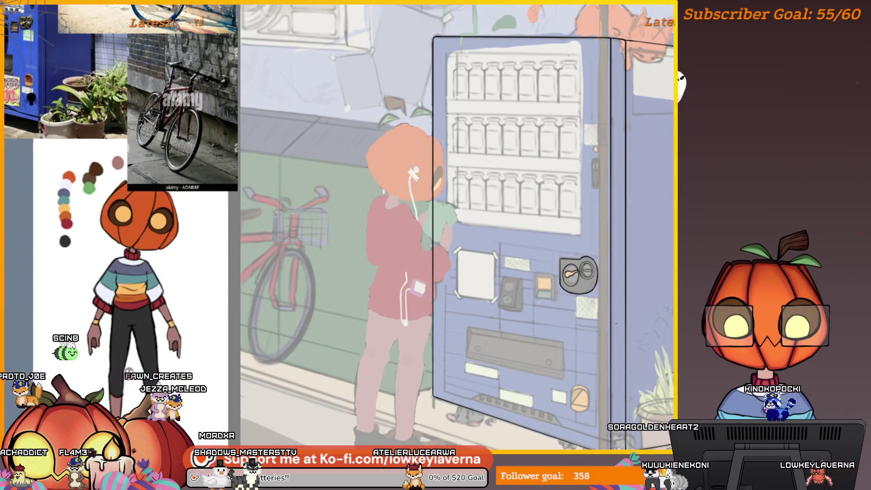
key(m)
scroll(408, 254, up, 4)
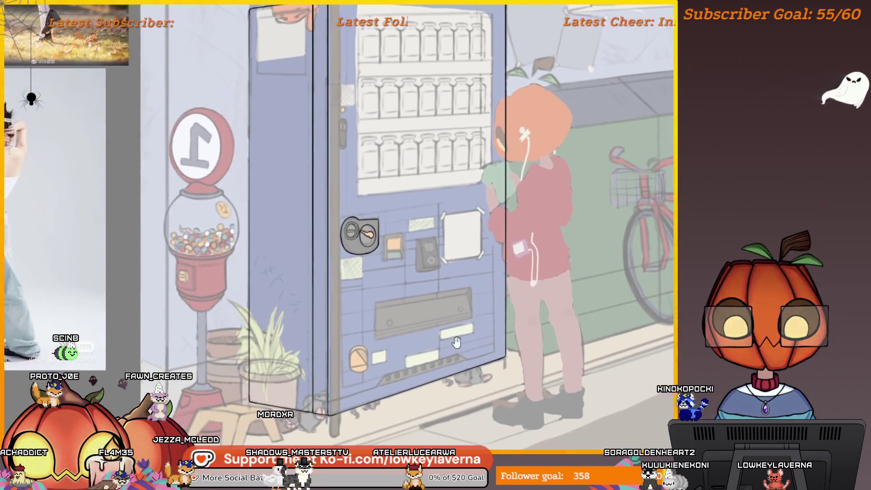
scroll(427, 218, up, 5)
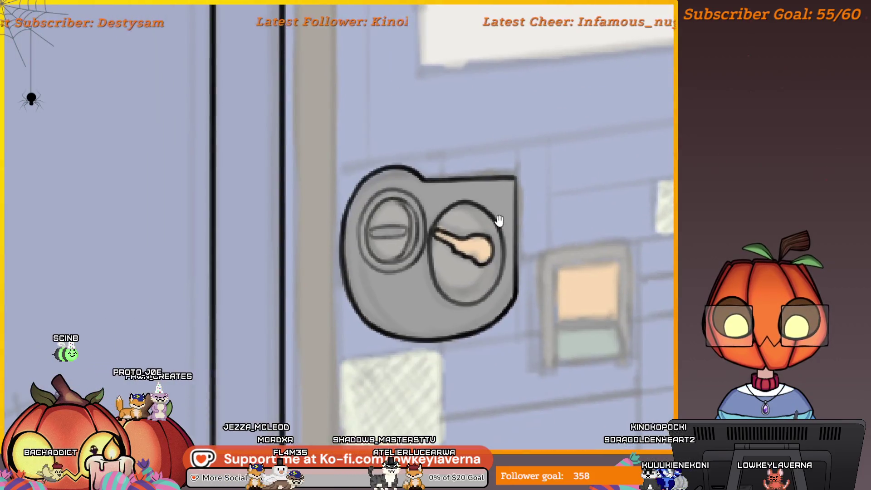
scroll(481, 274, up, 4)
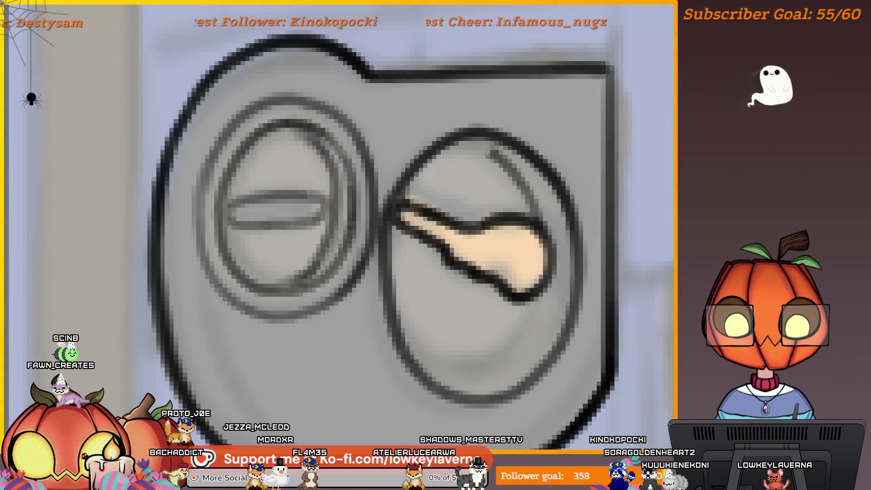
drag(536, 289, 593, 237)
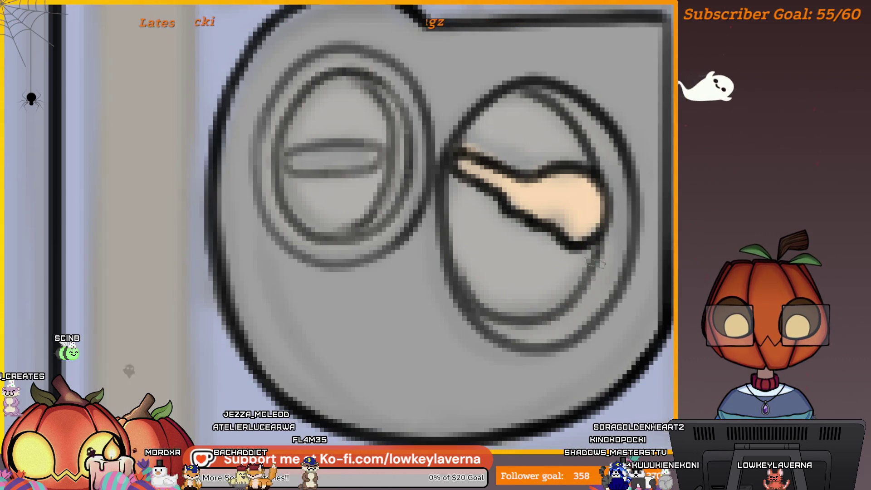
scroll(447, 238, down, 8)
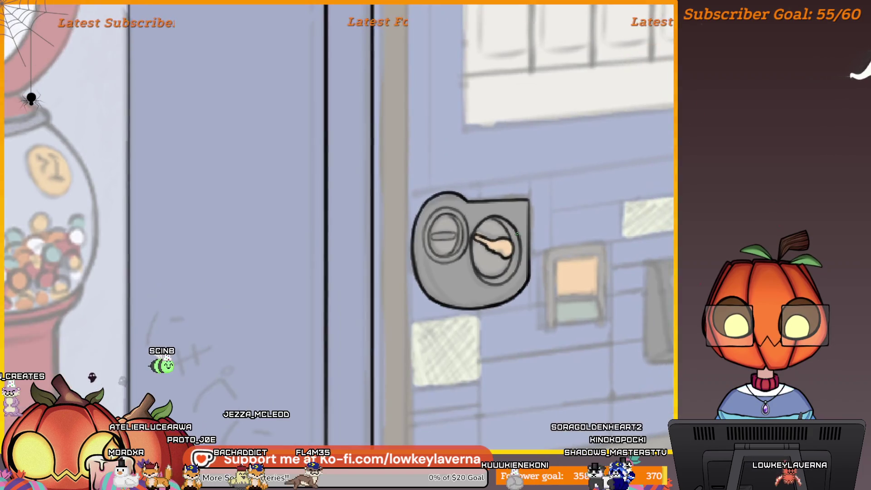
scroll(482, 257, up, 3)
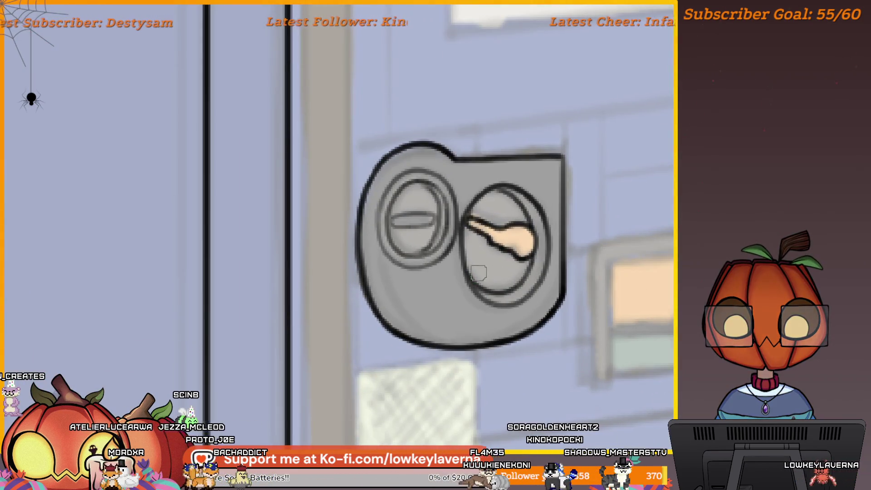
scroll(507, 199, down, 10)
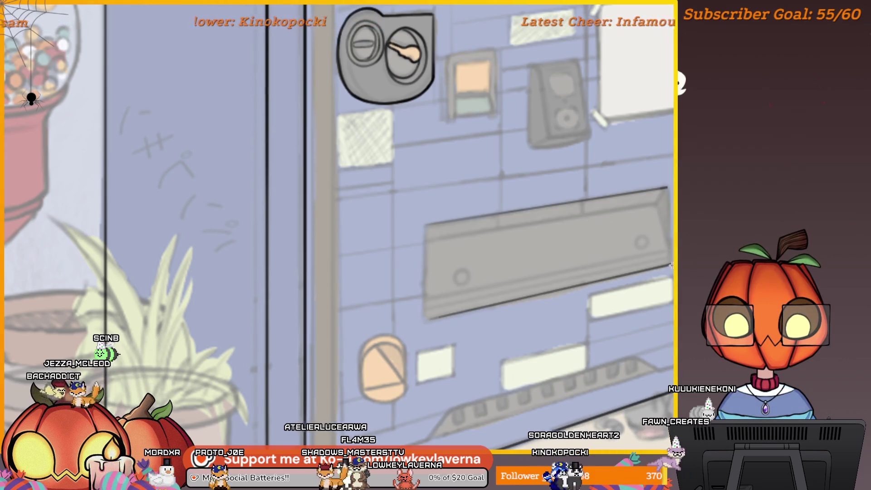
Ink the right edge and bottom edge of the long grey dispensing slot.
drag(670, 200, 666, 187)
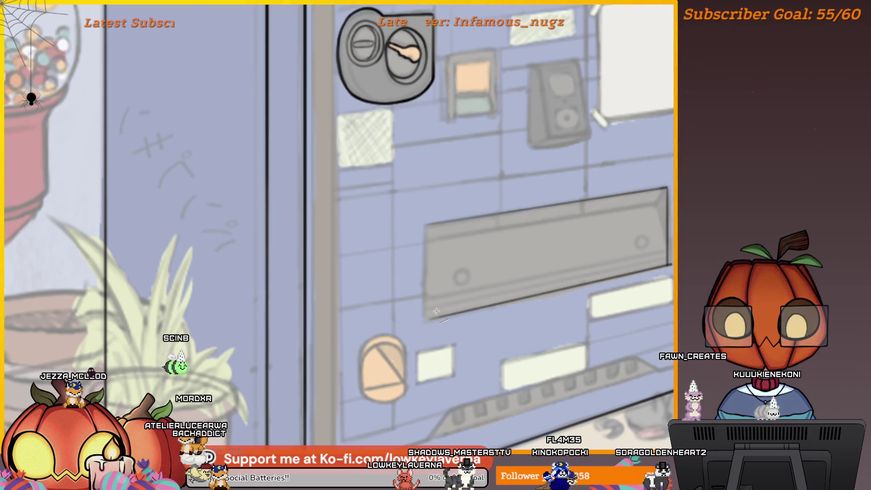
drag(438, 326, 430, 330)
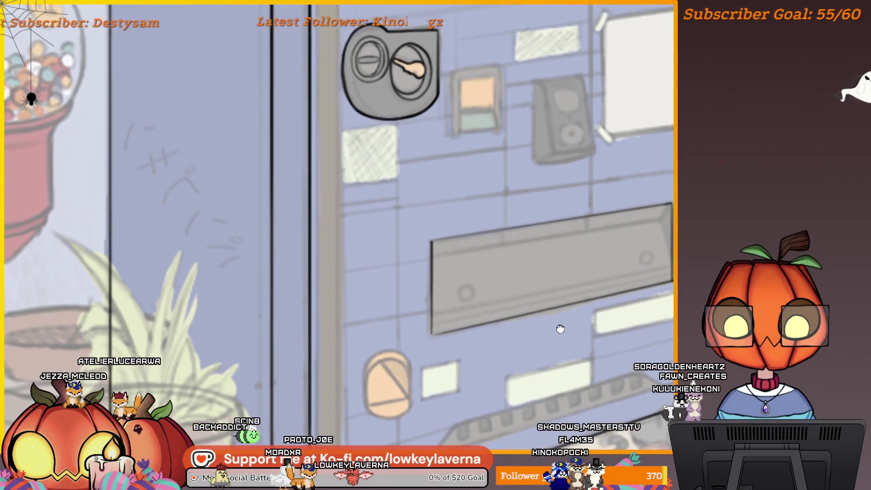
drag(434, 314, 661, 274)
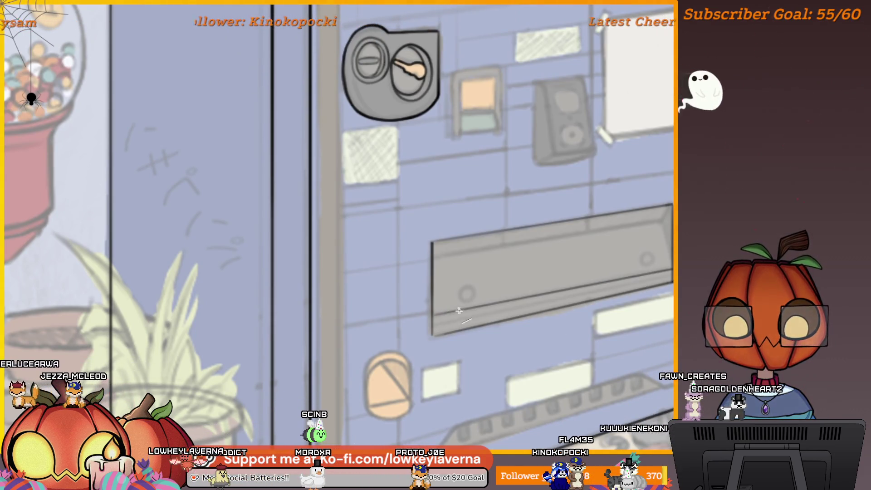
drag(433, 324, 645, 283)
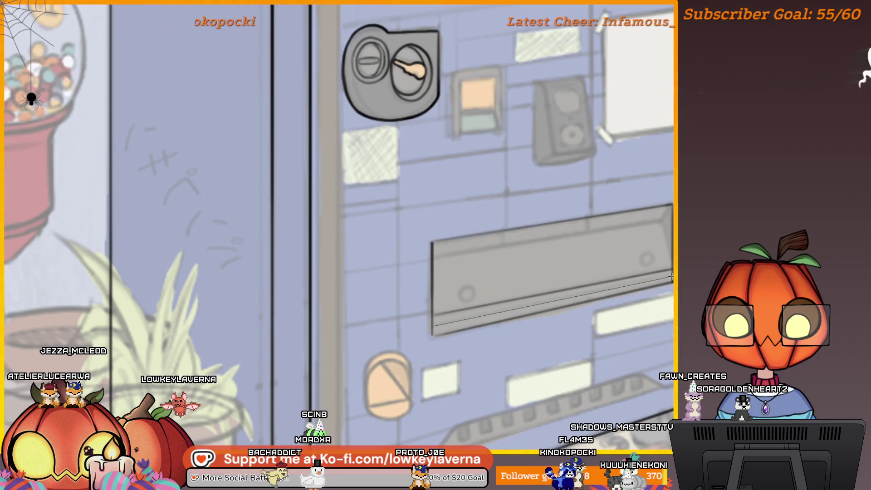
drag(536, 276, 528, 286)
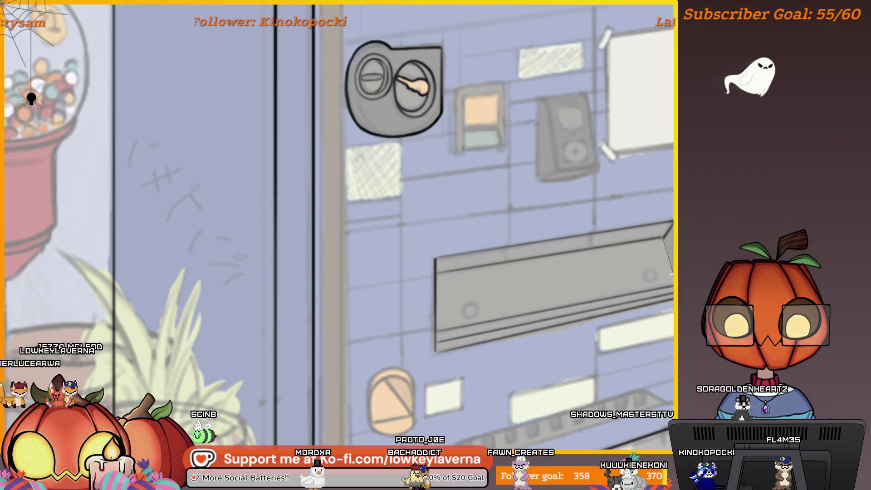
scroll(661, 230, down, 5)
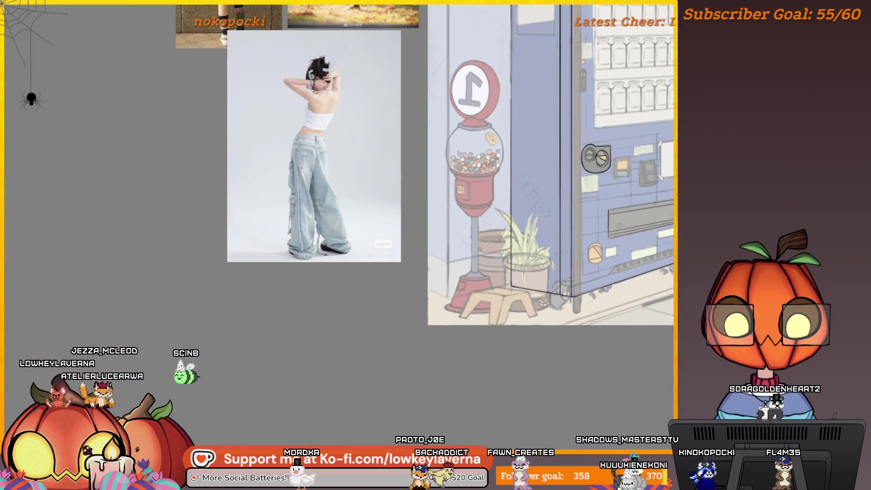
key(m)
scroll(580, 293, up, 3)
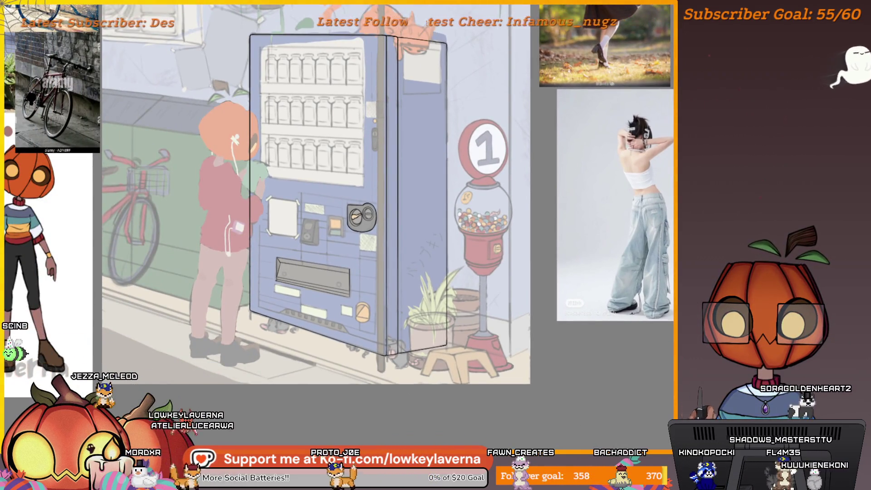
scroll(336, 283, up, 8)
drag(361, 109, 334, 249)
scroll(333, 240, up, 5)
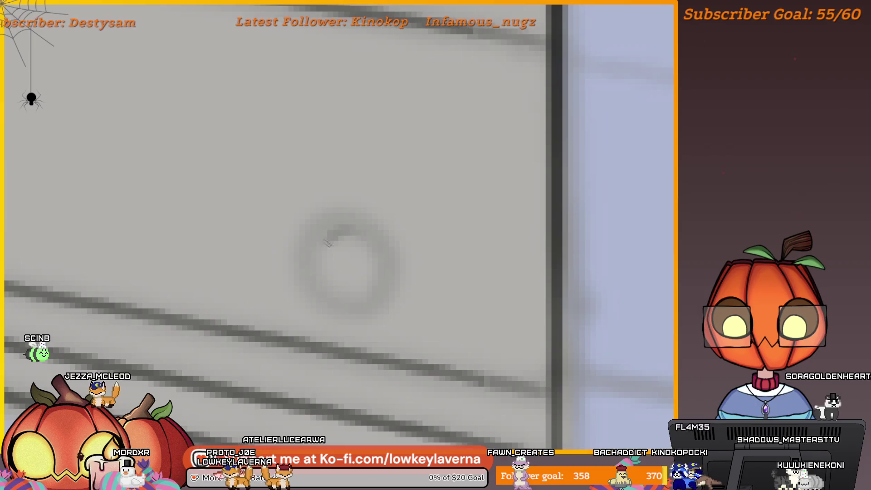
mouse_move(284, 171)
mouse_down()
mouse_move(600, 232)
mouse_move(225, 198)
mouse_move(413, 252)
mouse_move(317, 198)
mouse_up()
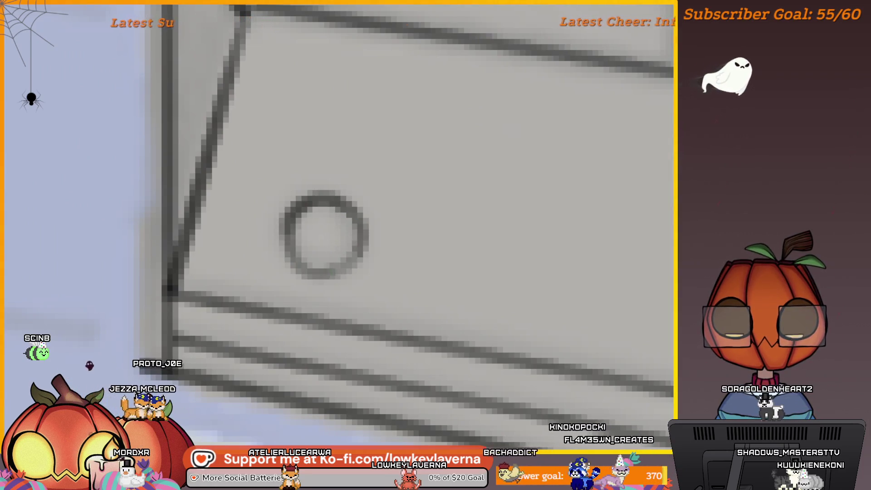
scroll(448, 302, down, 5)
scroll(448, 302, down, 2)
scroll(525, 288, up, 2)
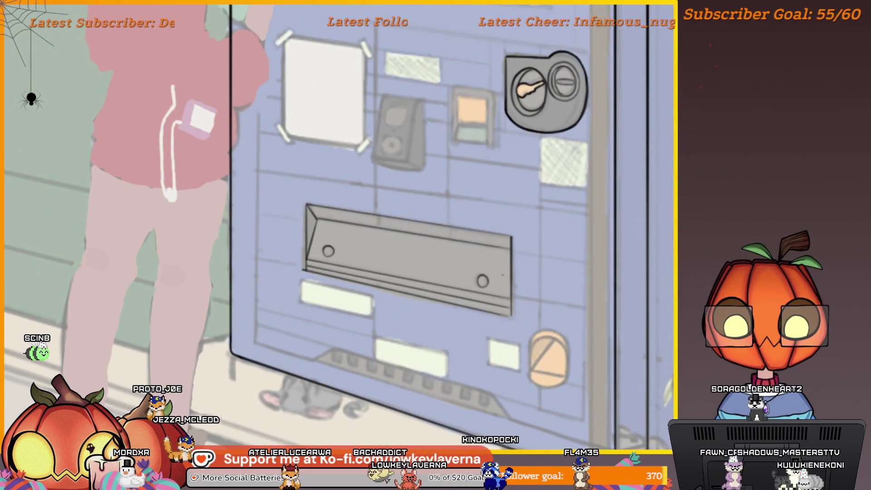
scroll(484, 257, up, 5)
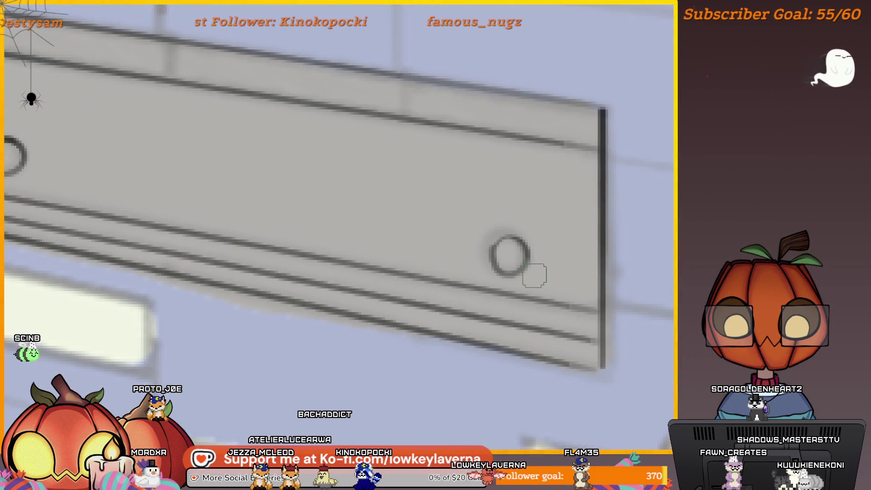
scroll(529, 254, up, 2)
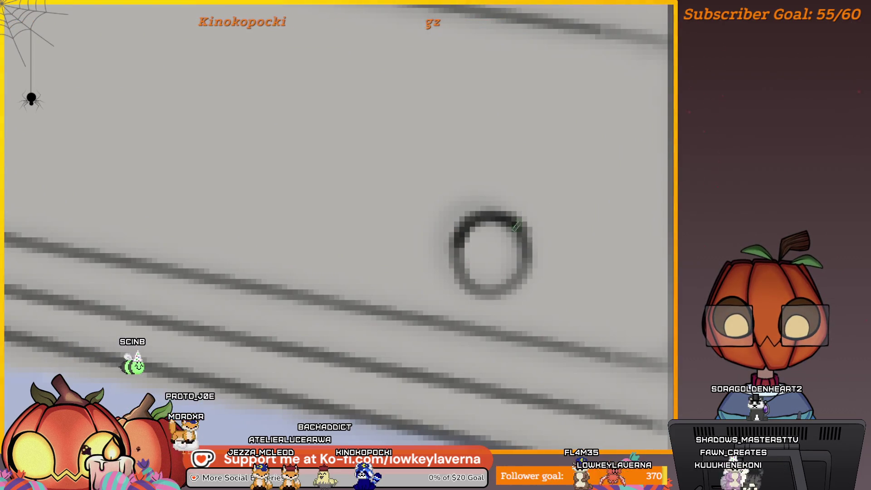
scroll(522, 191, down, 6)
scroll(379, 252, up, 5)
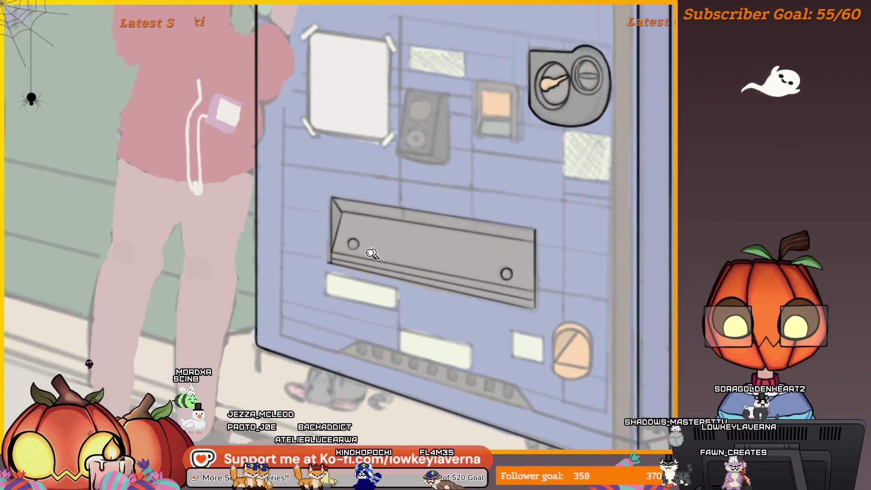
drag(342, 152, 346, 203)
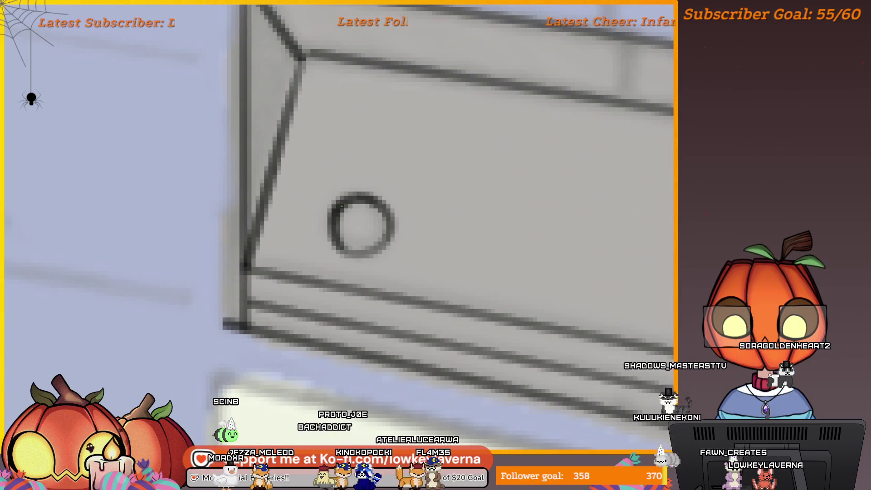
scroll(398, 204, down, 5)
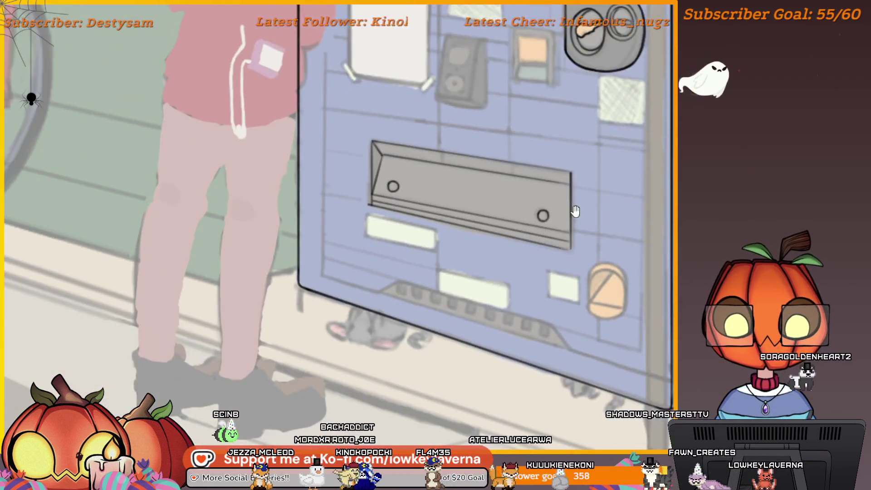
scroll(489, 294, up, 3)
scroll(490, 294, down, 5)
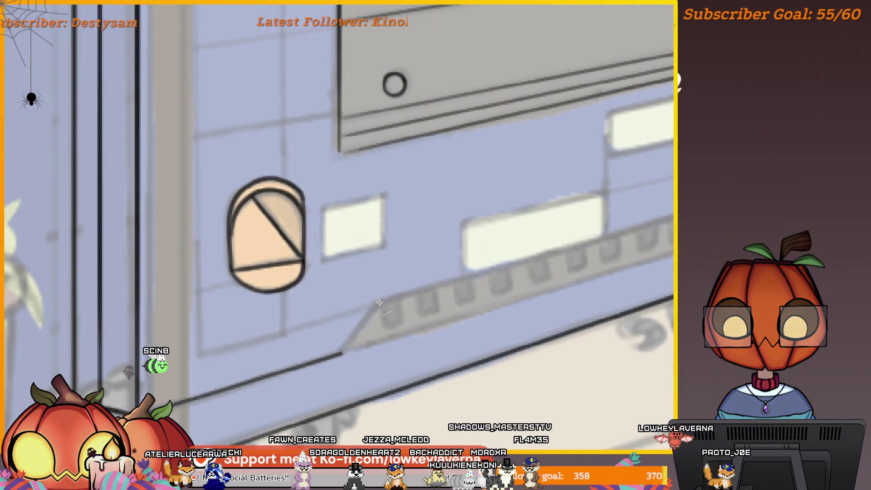
Ink the chute ledge's lower-left diagonal edge and its long slanted edge.
drag(379, 302, 341, 352)
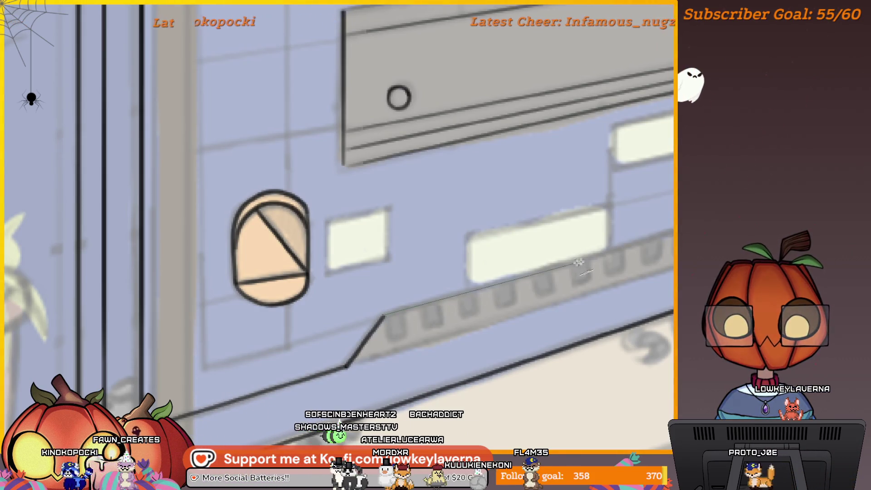
scroll(634, 249, down, 5)
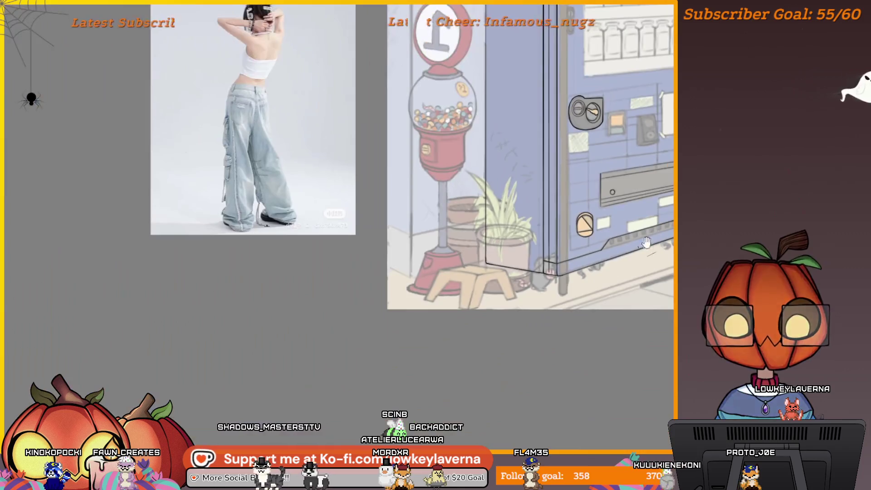
scroll(633, 249, right, 3)
scroll(547, 229, up, 5)
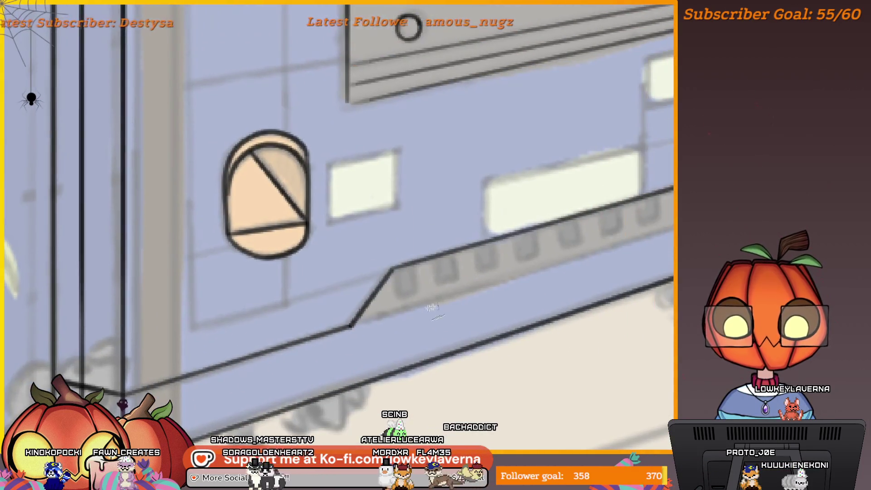
scroll(359, 320, right, 3)
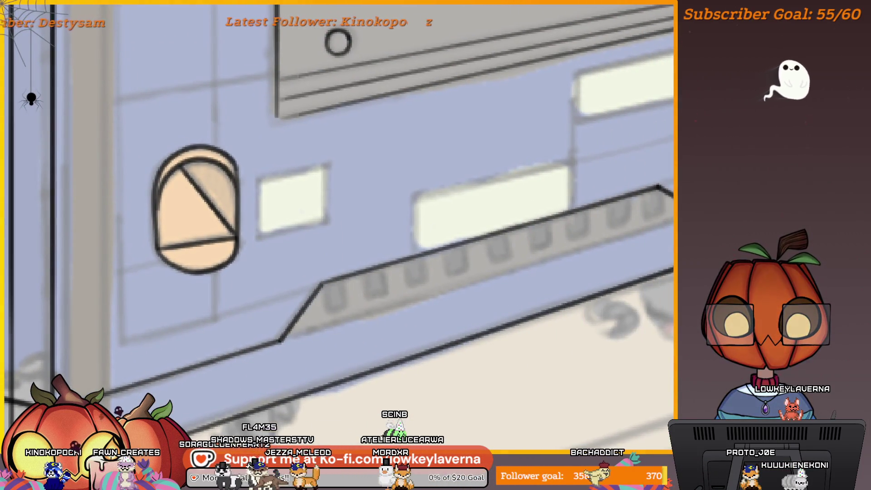
drag(632, 229, 285, 334)
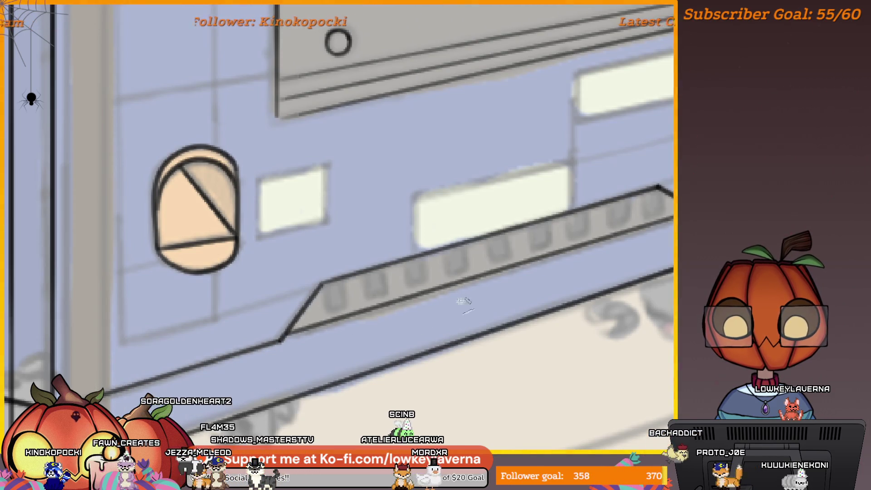
scroll(393, 352, down, 3)
scroll(475, 295, down, 3)
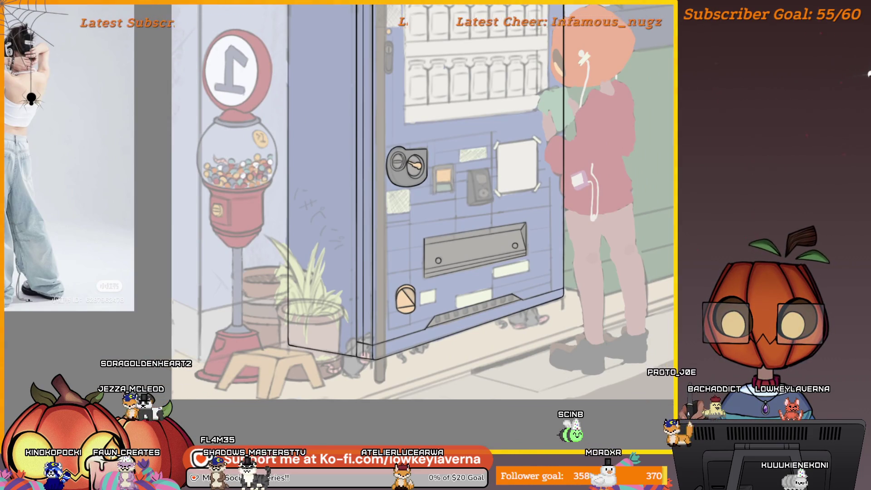
Unmirror the canvas and ink the row of small U-shaped vent tabs along the ledge.
key(m)
scroll(292, 318, up, 5)
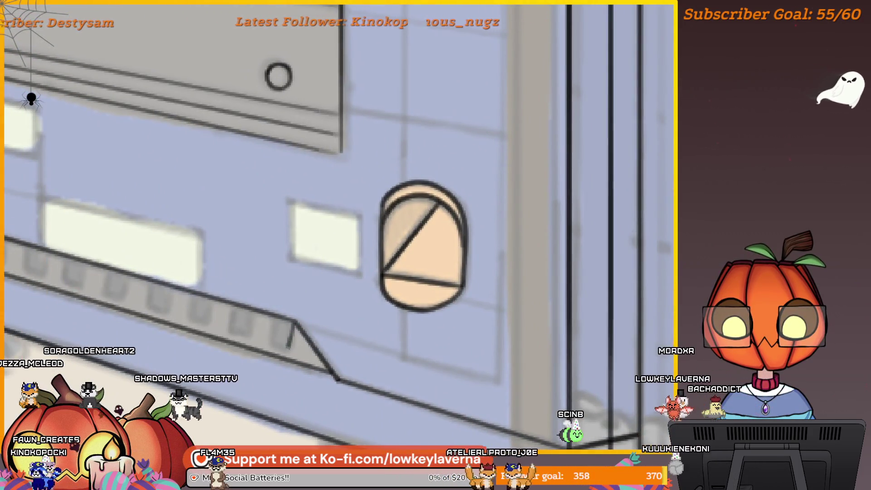
mouse_move(275, 319)
mouse_down()
mouse_move(291, 326)
mouse_move(252, 329)
mouse_up()
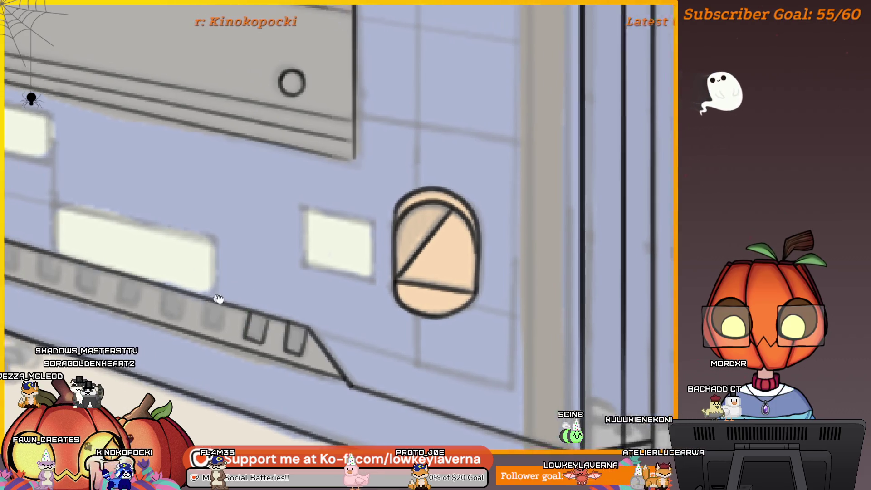
mouse_move(220, 301)
mouse_down()
mouse_move(280, 331)
mouse_move(265, 352)
mouse_up()
drag(230, 317, 226, 340)
mouse_move(178, 293)
mouse_down()
mouse_move(246, 321)
mouse_move(233, 356)
mouse_up()
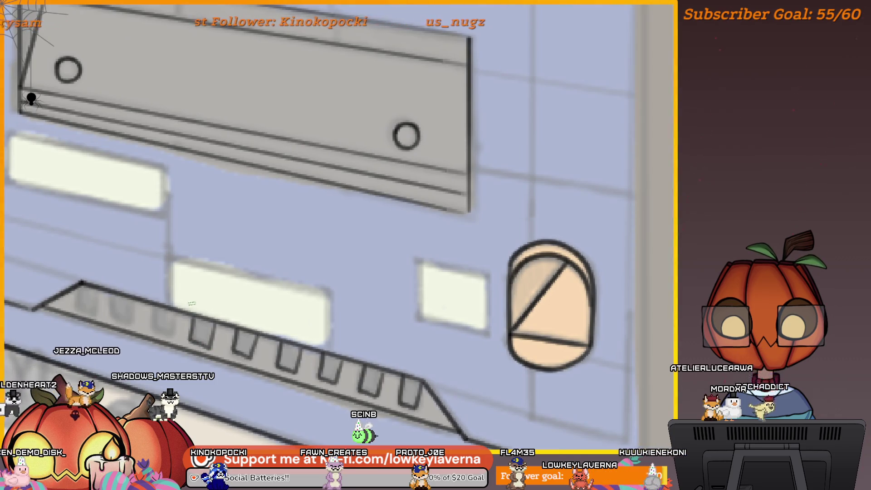
scroll(205, 293, down, 3)
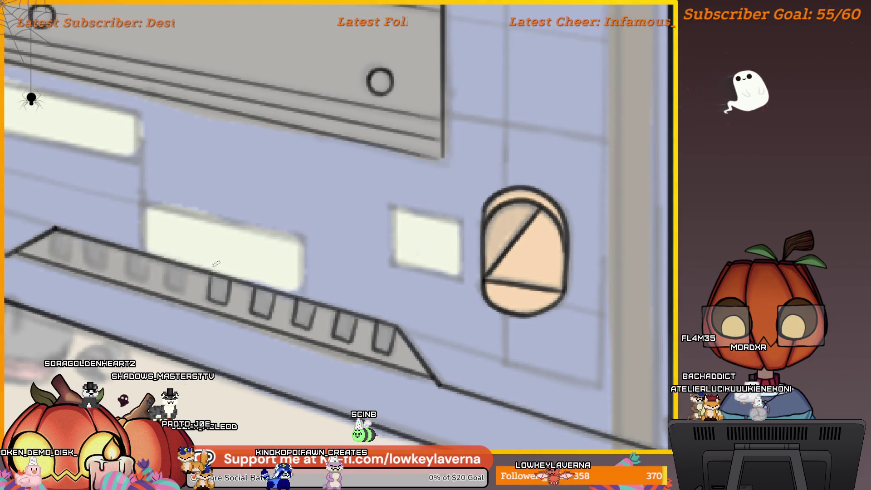
drag(168, 267, 185, 292)
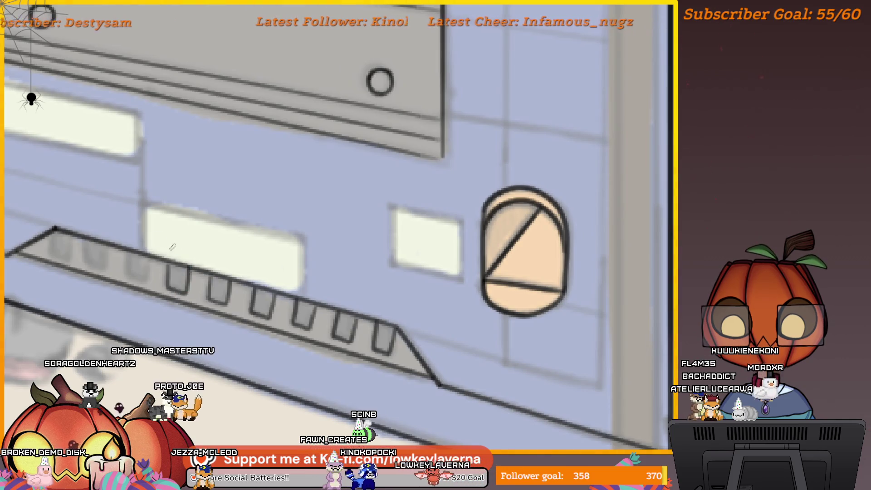
drag(176, 250, 236, 282)
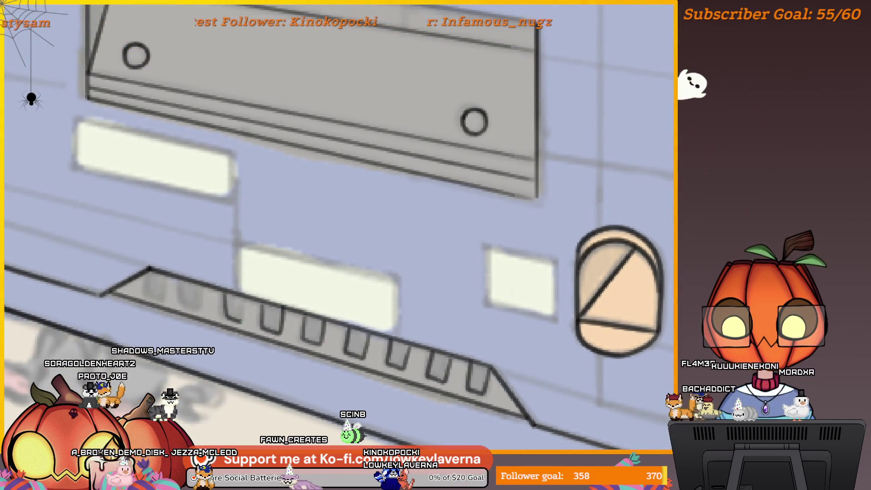
drag(185, 283, 201, 307)
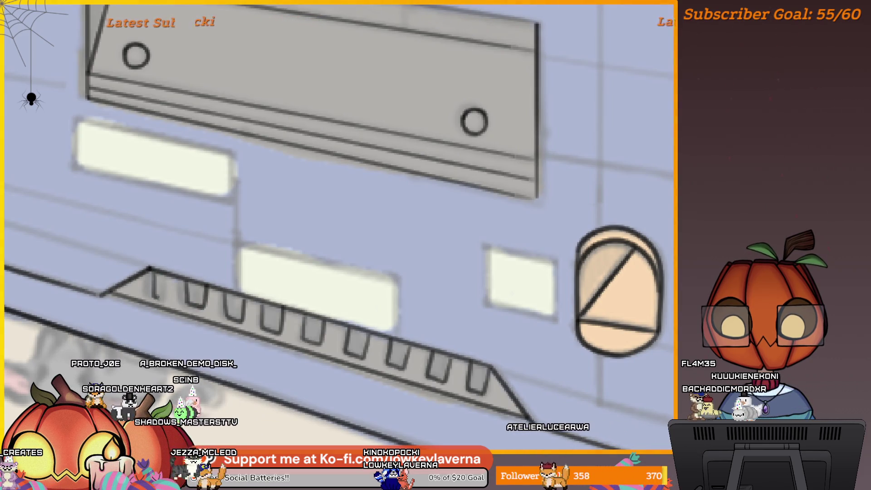
scroll(286, 277, down, 6)
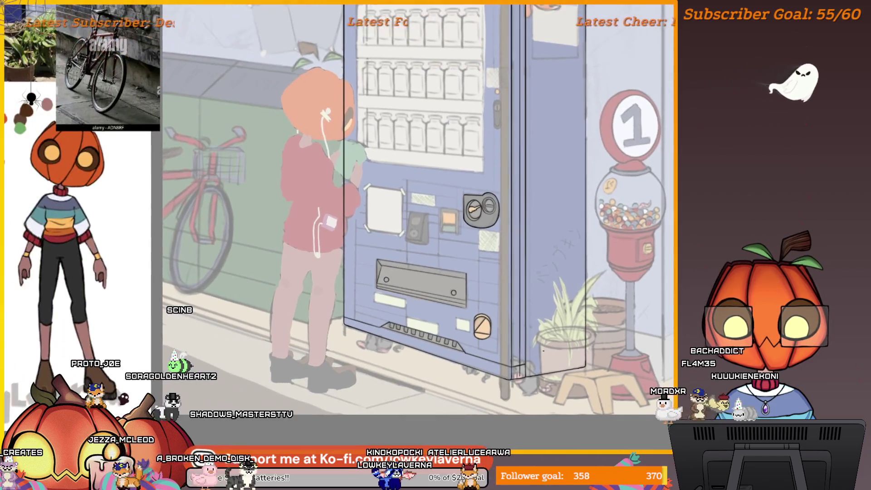
Frame the vending machine and ink the display window's top edge and right side.
drag(317, 227, 361, 255)
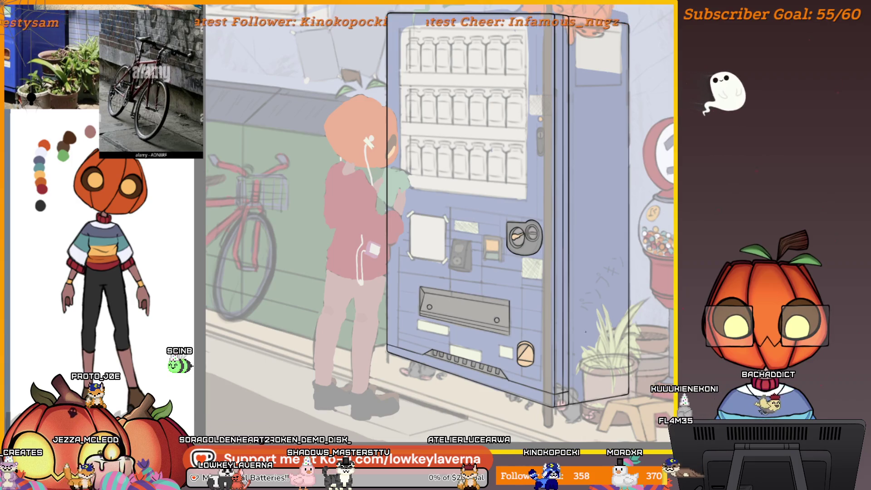
drag(345, 244, 354, 273)
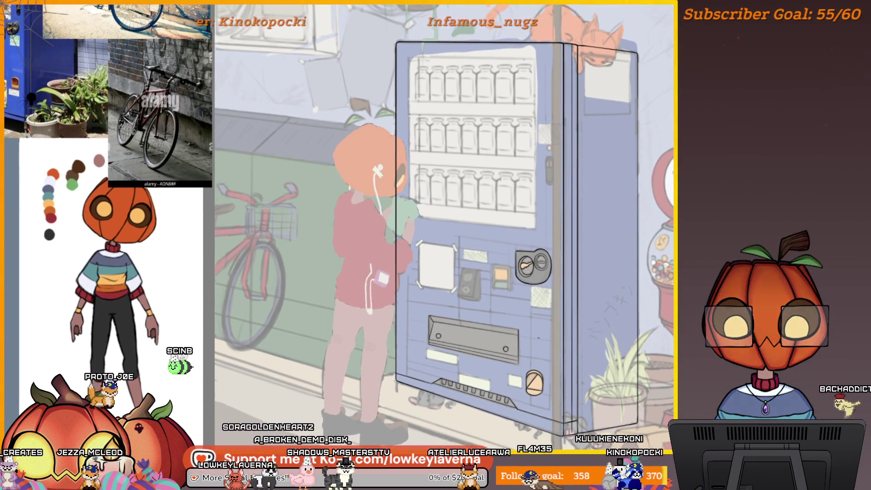
drag(534, 375, 520, 393)
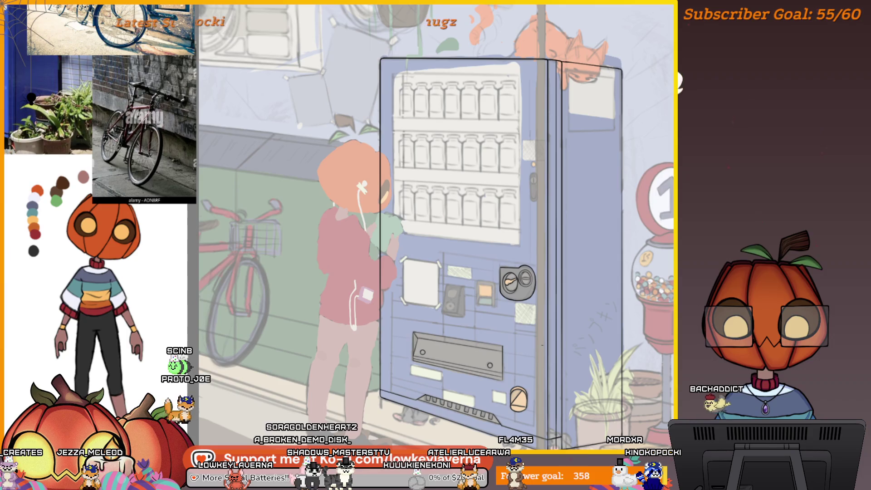
drag(436, 245, 449, 284)
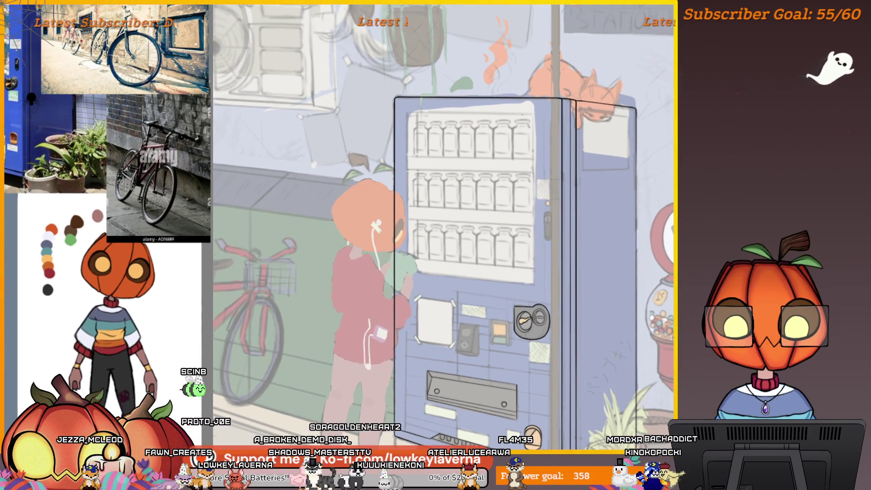
drag(543, 337, 521, 352)
scroll(521, 272, up, 5)
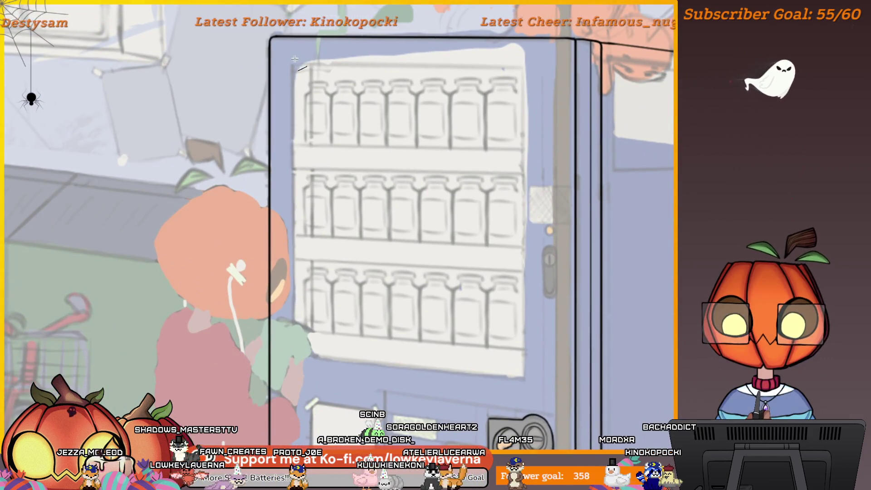
drag(522, 69, 521, 60)
drag(520, 208, 521, 368)
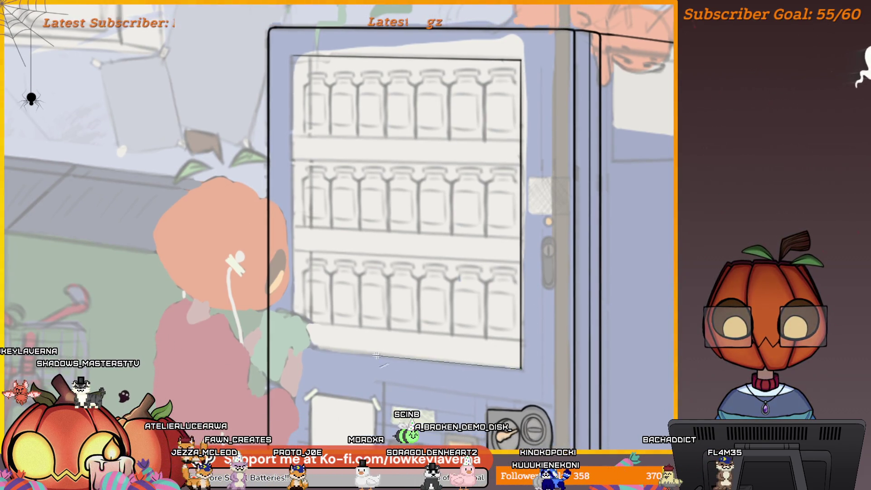
Pan and zoom over the display window to check the new outline.
drag(307, 348, 342, 353)
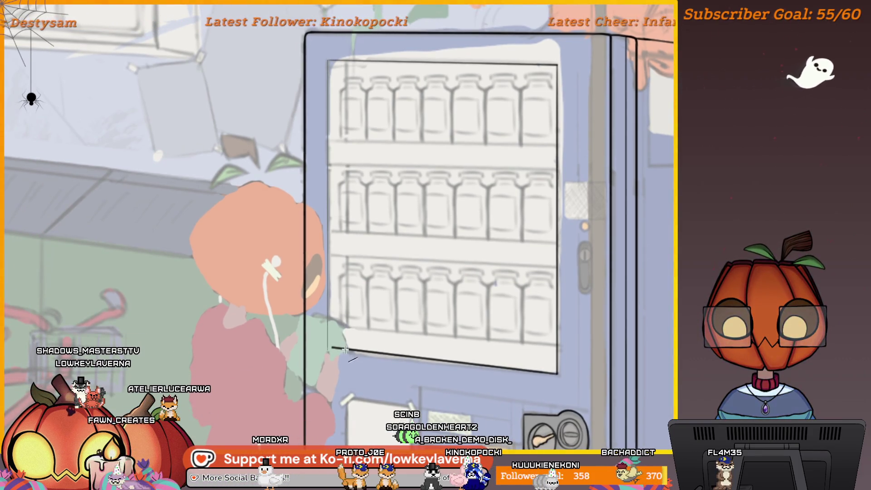
scroll(328, 323, down, 1)
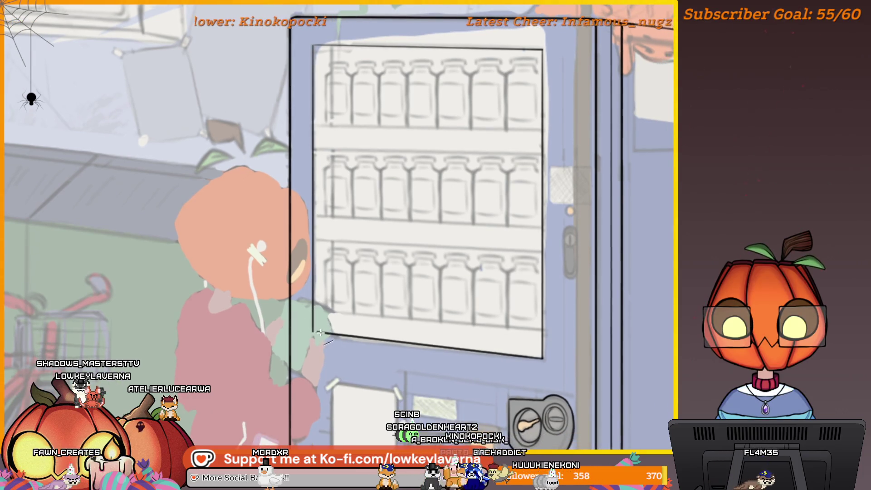
drag(549, 278, 549, 289)
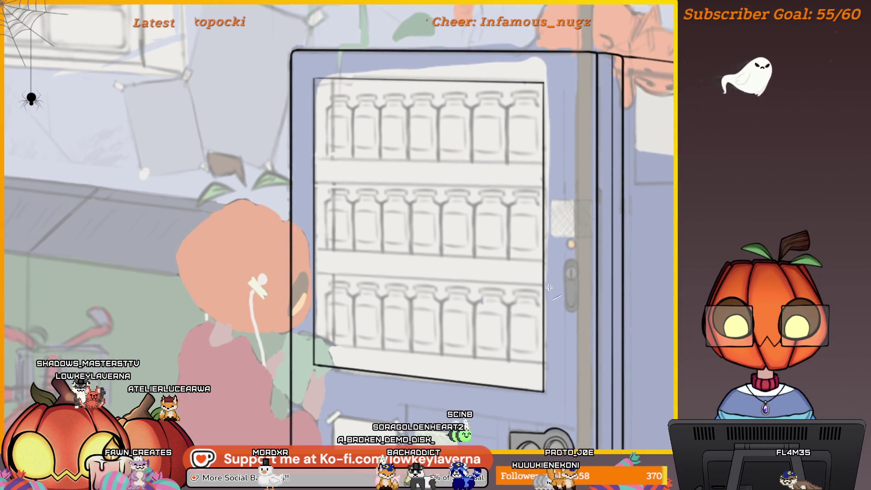
drag(546, 162, 552, 218)
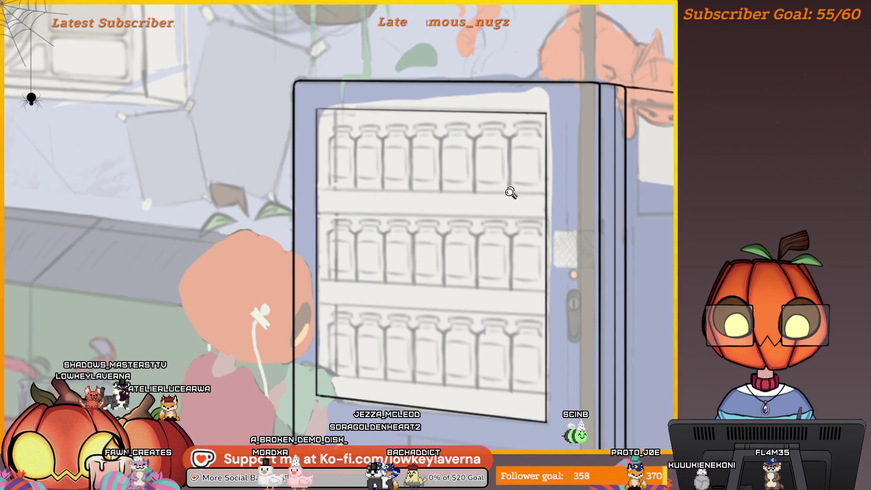
scroll(517, 216, up, 5)
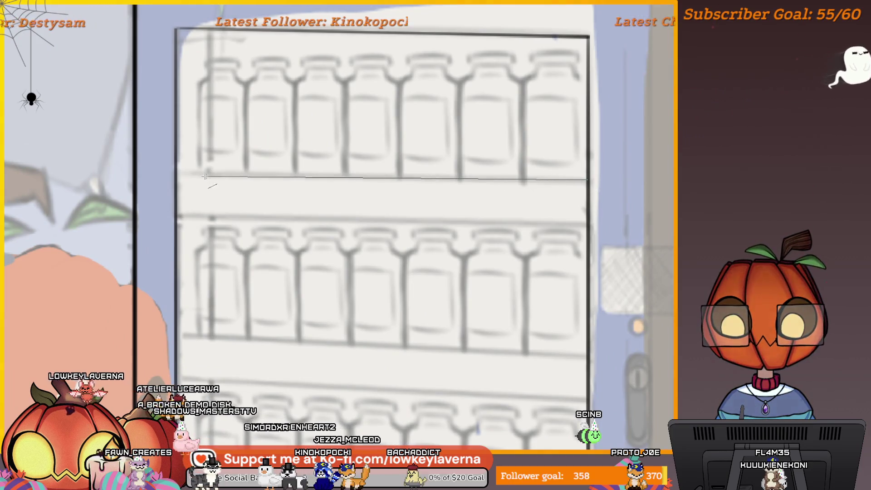
scroll(484, 225, down, 5)
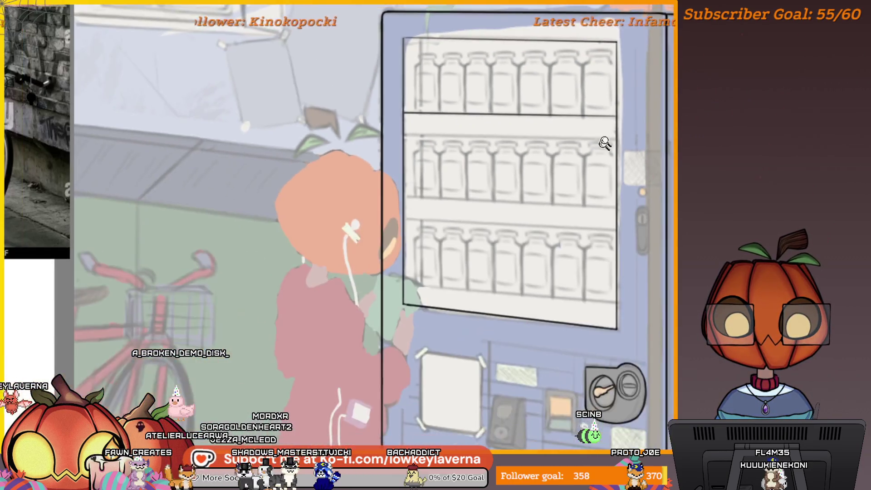
scroll(573, 165, down, 3)
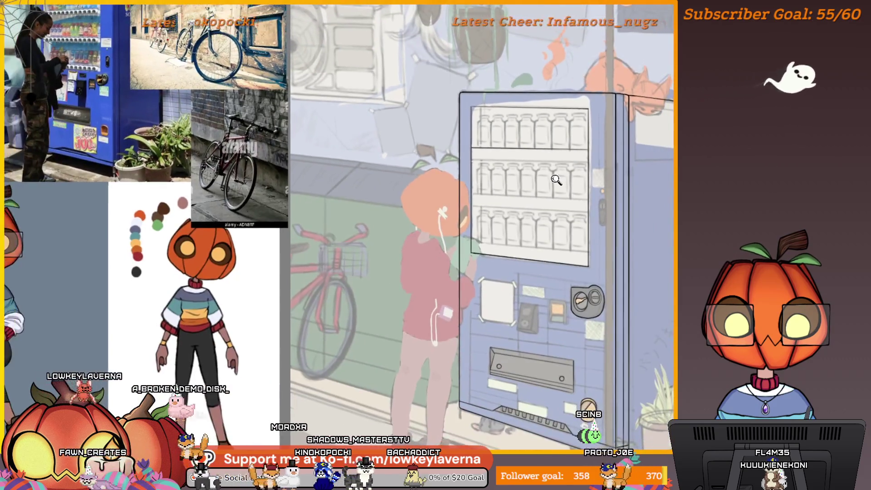
scroll(559, 171, up, 5)
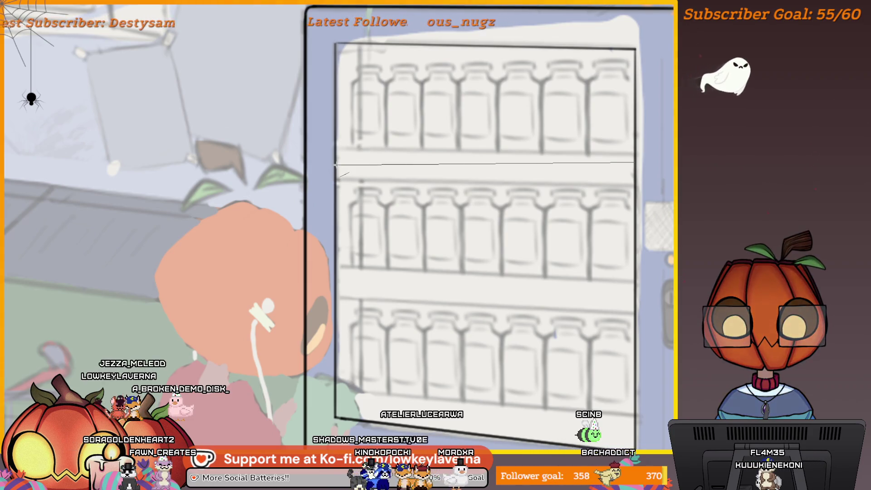
Undo the two earlier shelf lines and mirror the canvas.
key(ctrl+z)
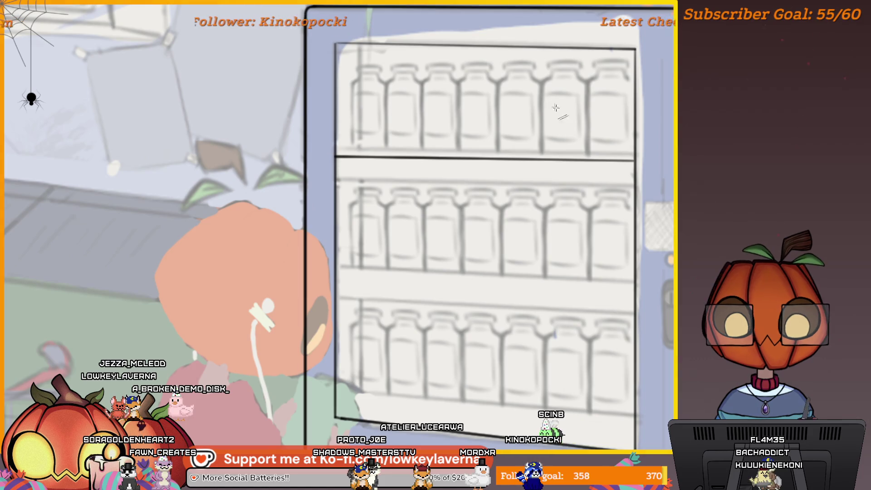
key(m)
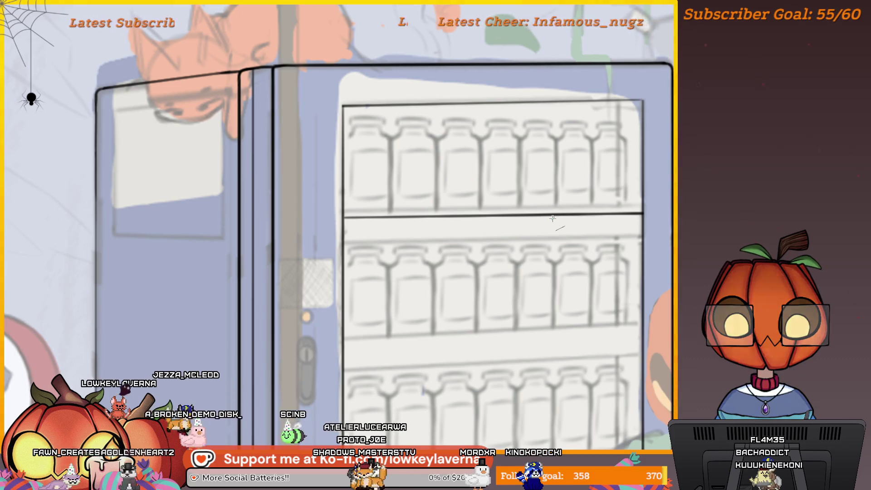
key(ctrl+z)
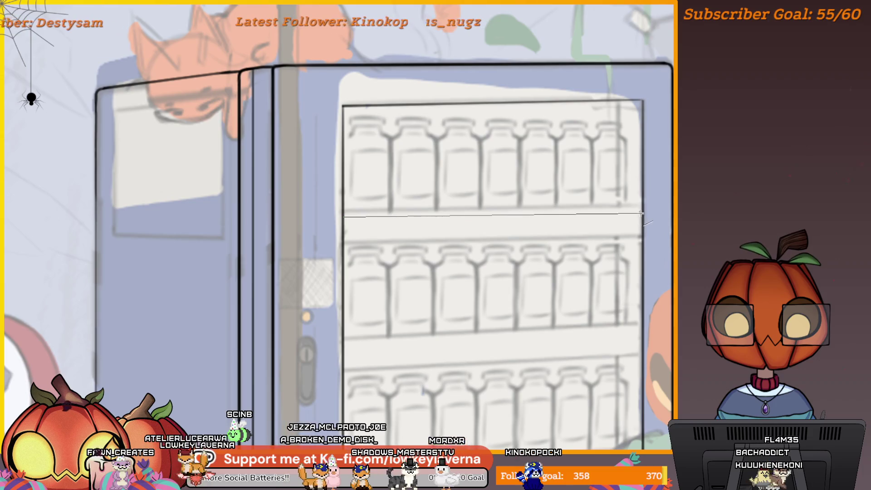
Ink straight shelf lines across the display window under each bottle row.
drag(515, 243, 536, 224)
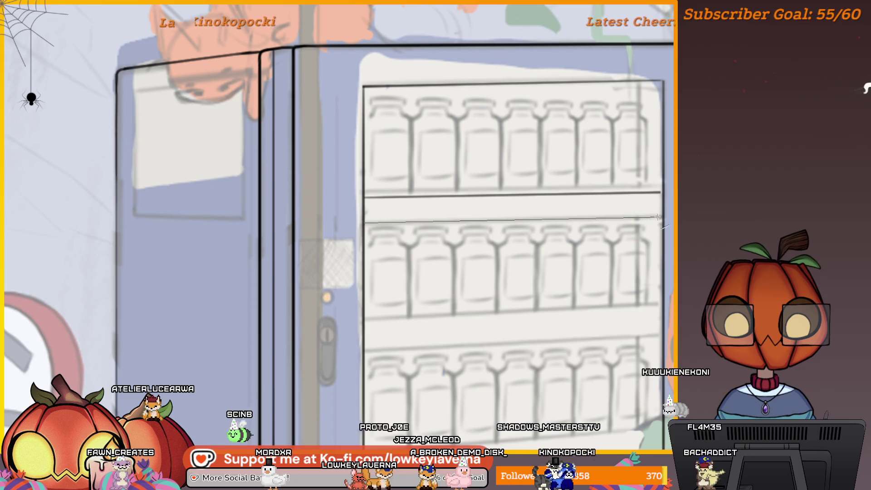
drag(365, 222, 660, 217)
drag(549, 282, 525, 207)
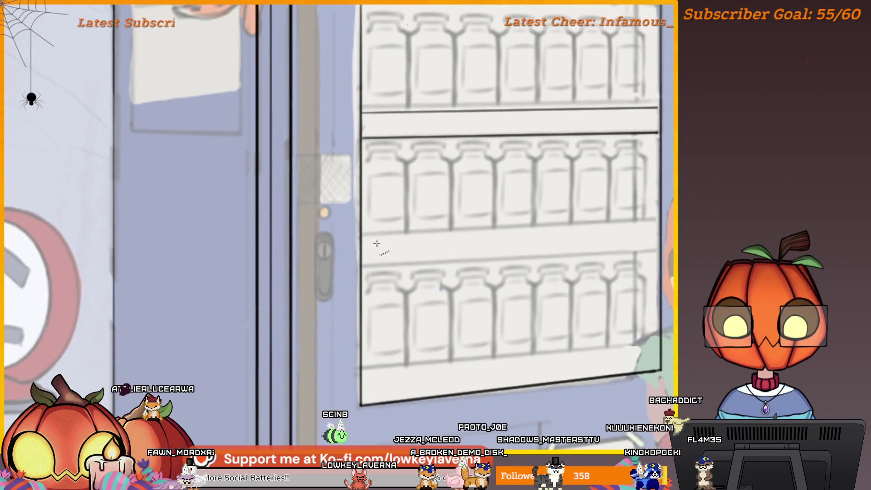
drag(632, 224, 658, 218)
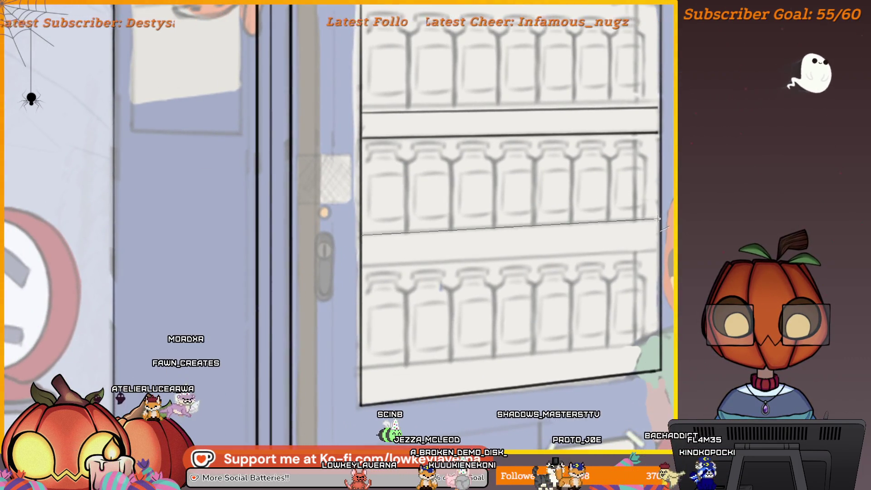
drag(363, 260, 366, 248)
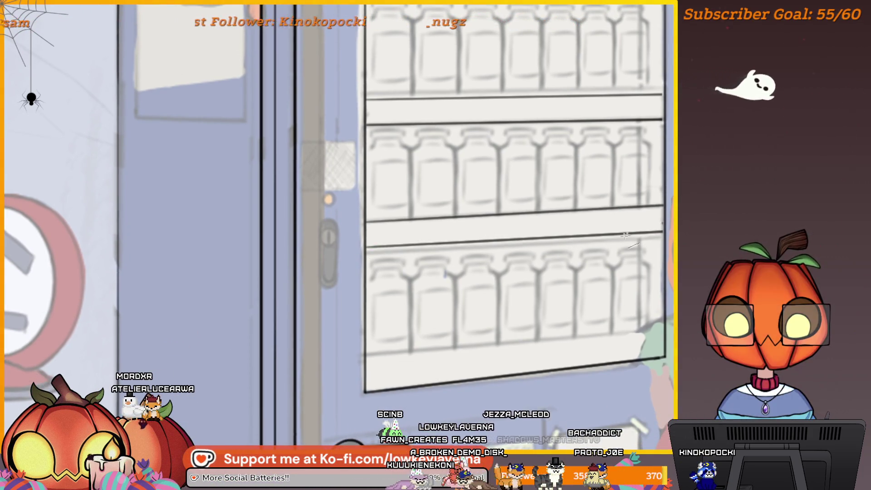
mouse_move(499, 300)
mouse_down()
mouse_move(534, 257)
mouse_move(527, 251)
mouse_up()
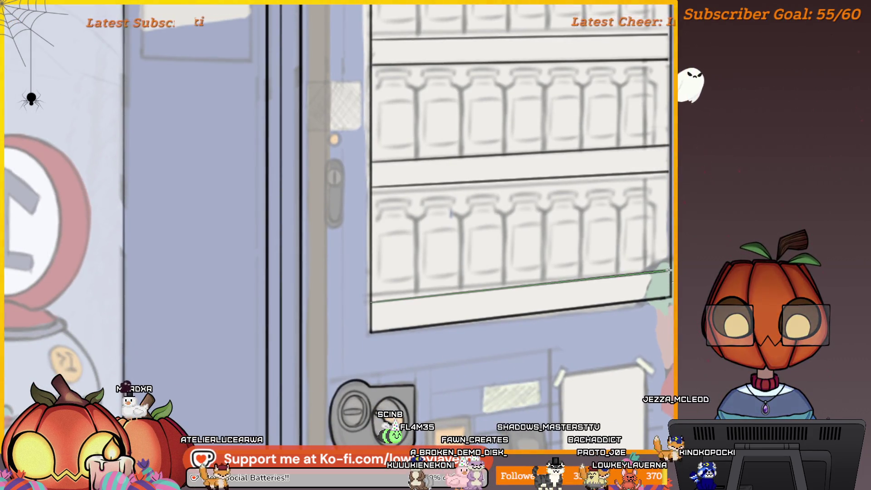
scroll(590, 272, down, 5)
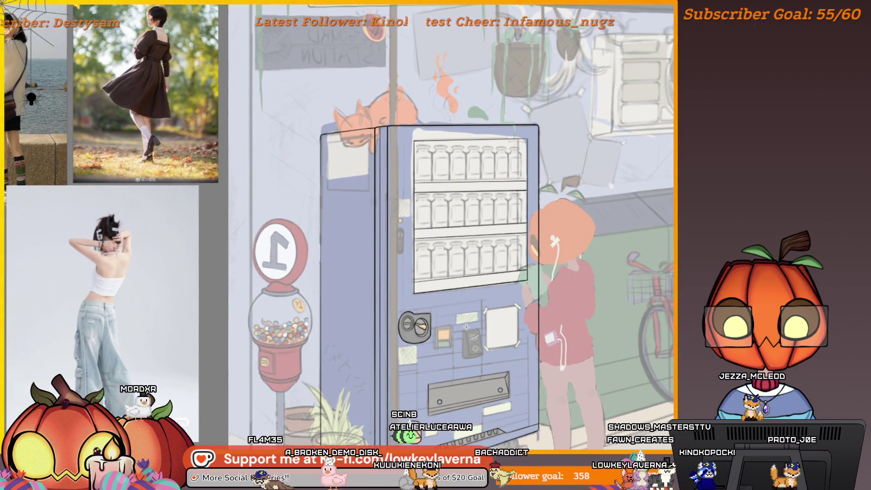
scroll(495, 226, up, 5)
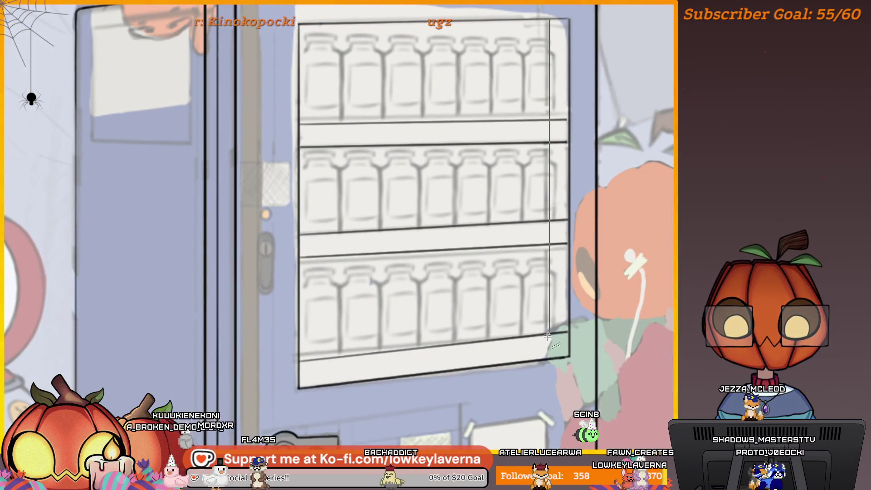
scroll(584, 287, down, 5)
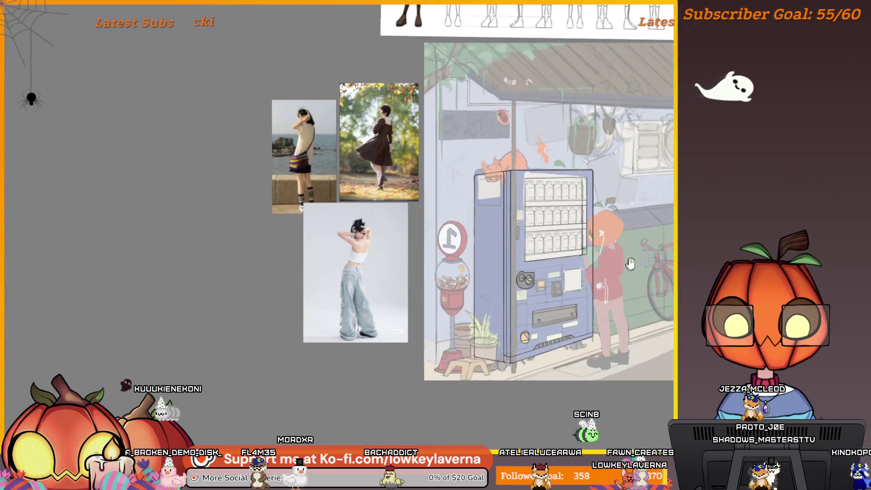
scroll(540, 267, up, 5)
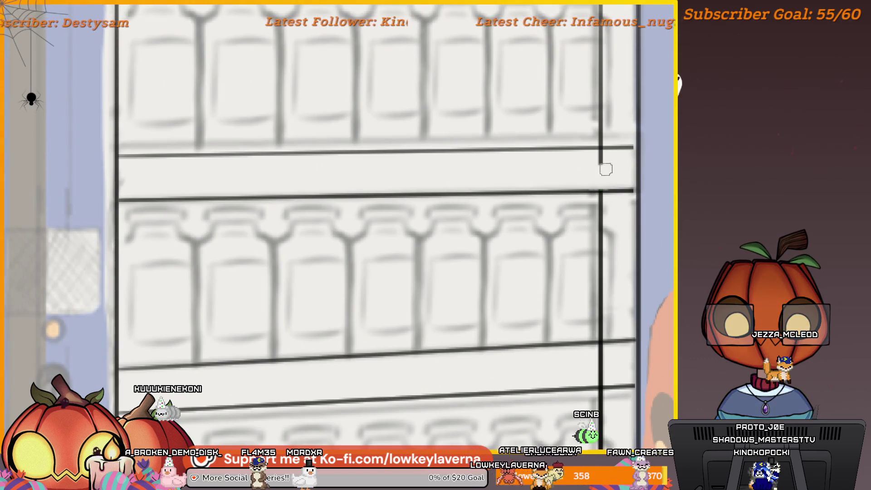
drag(609, 327, 628, 229)
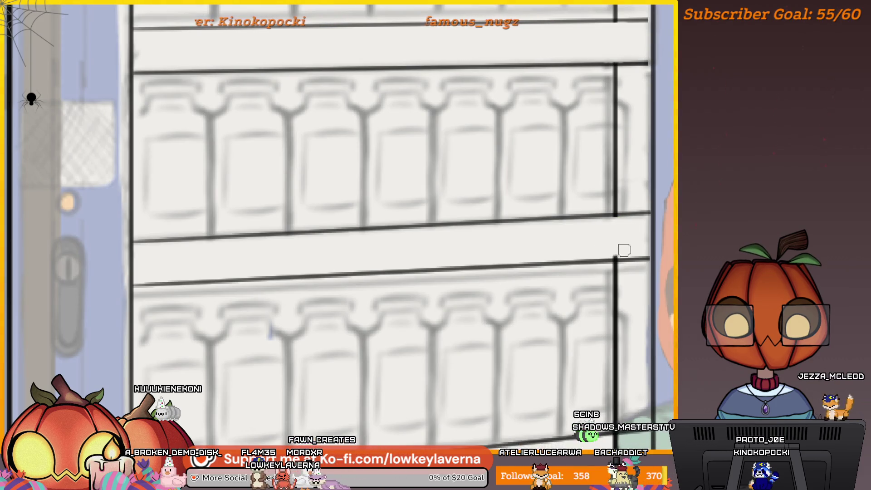
drag(606, 317, 612, 244)
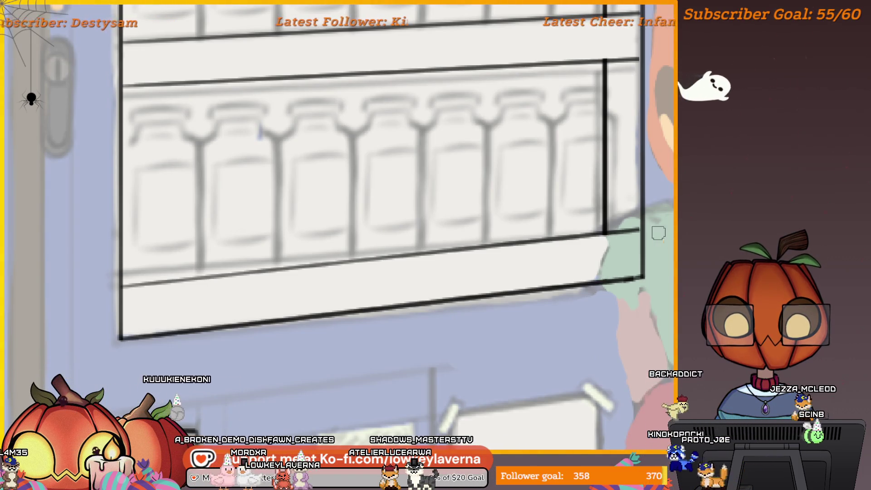
scroll(611, 272, down, 5)
scroll(513, 287, down, 5)
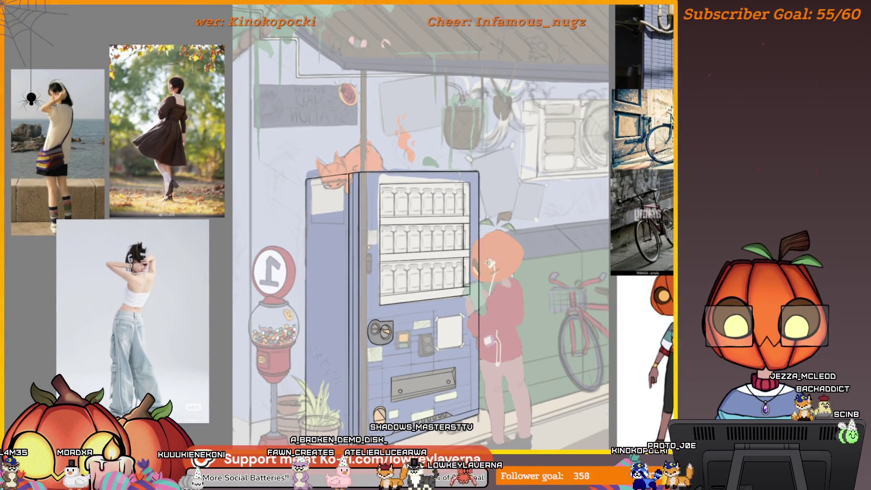
Unflip the canvas, hide the sketch layers, and show the finished pink-hoodie character.
key(m)
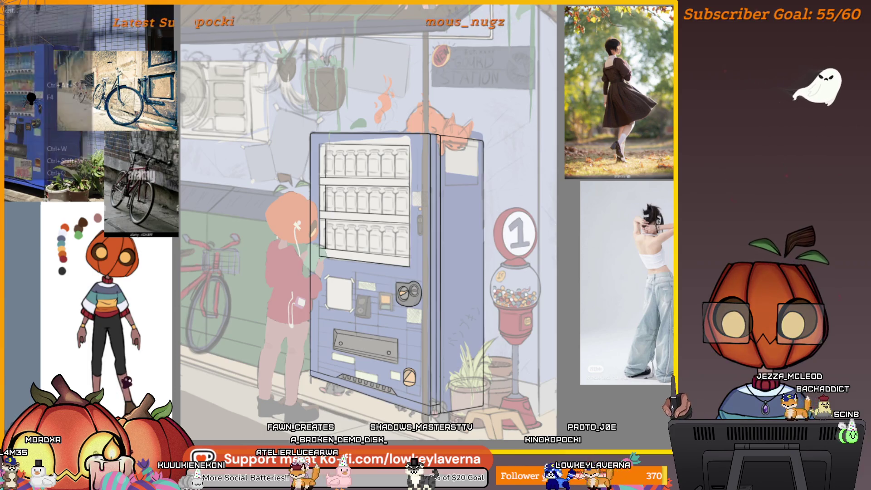
key(ctrl+h)
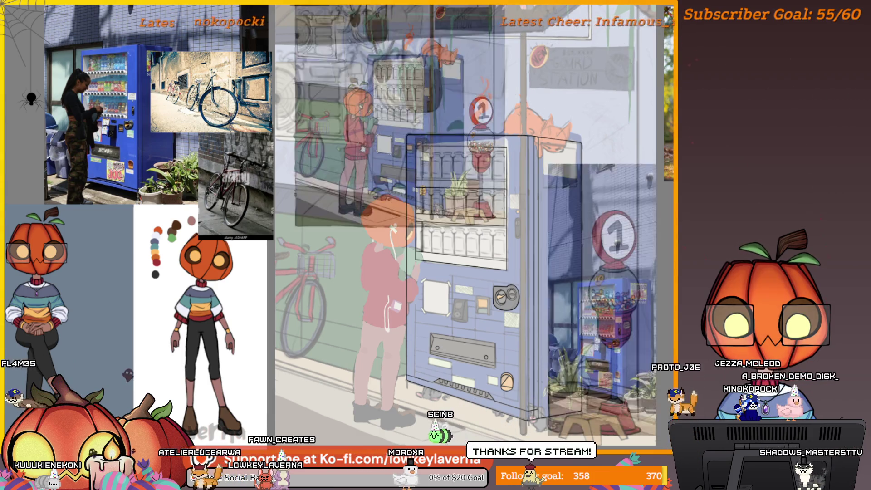
key(ctrl+z)
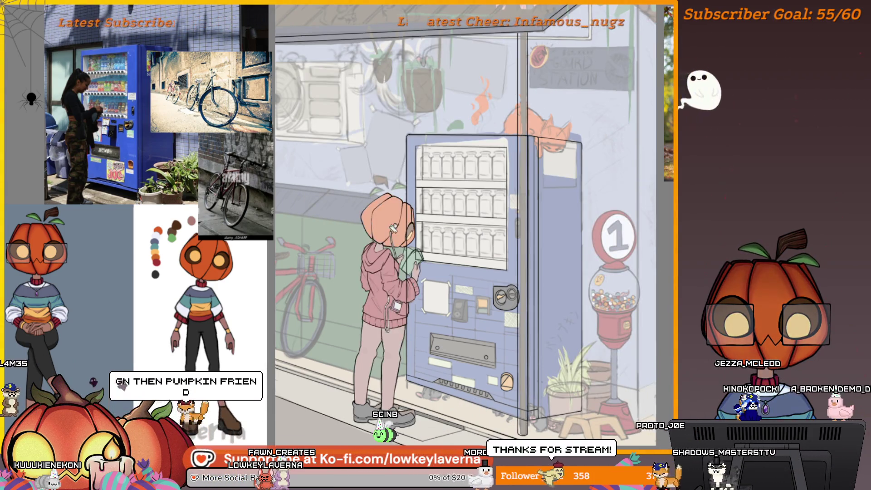